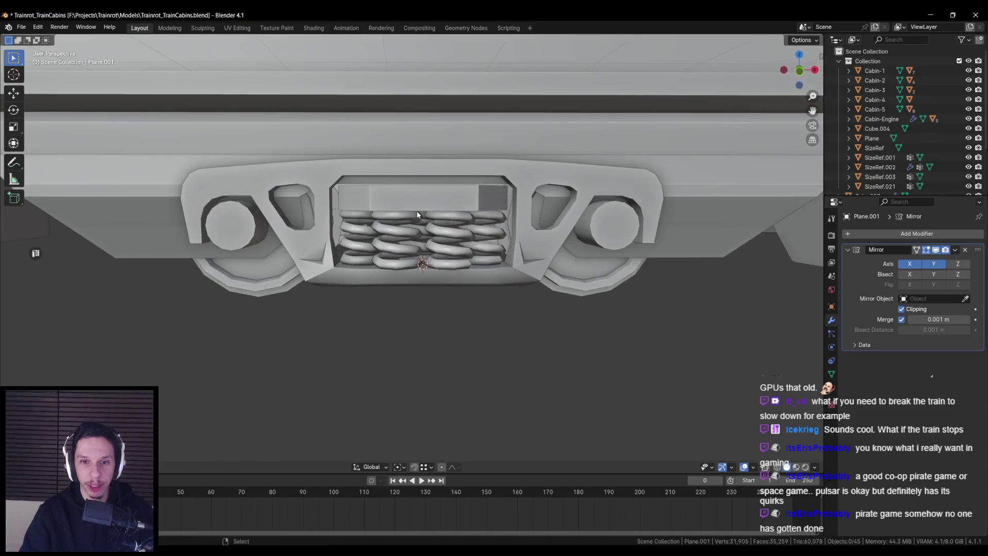
Compare the Blender bogie with the reference in the Unreal Engine level
{"action": "key", "text": "alt+Tab"}
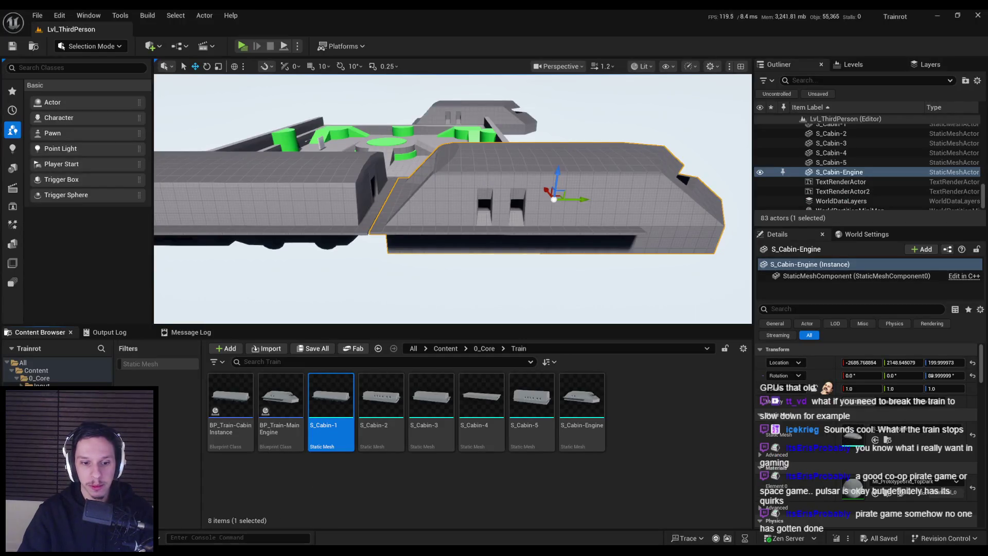
{"action": "key", "text": "alt+Tab"}
{"action": "key", "text": "alt+Tab"}
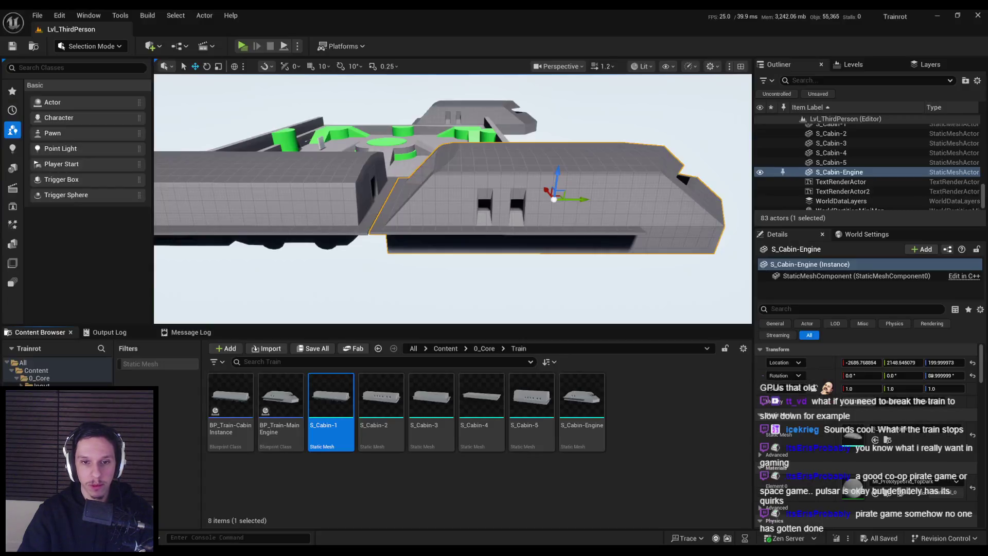
{"action": "key", "text": "alt+Tab"}
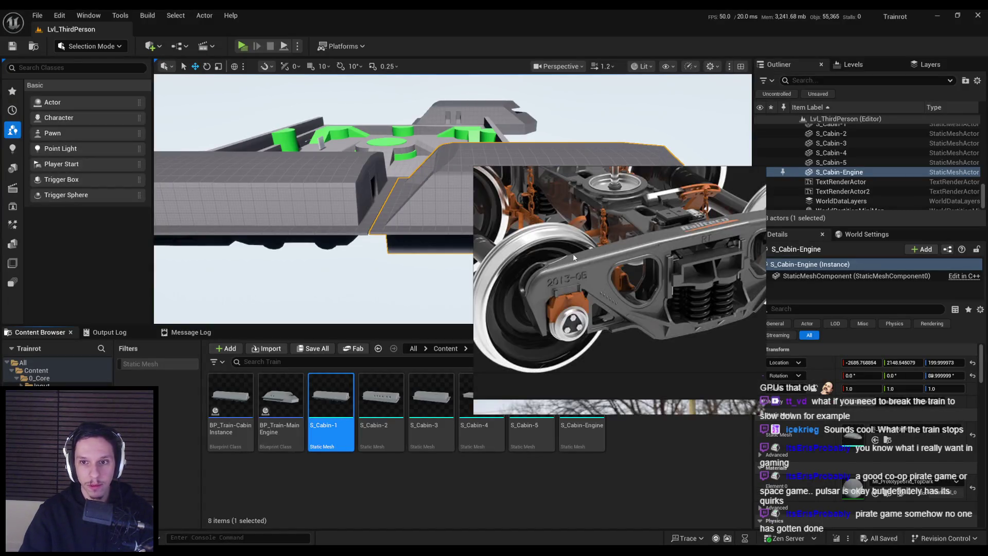
{"action": "scroll", "coordinate": [613, 264], "scroll_direction": "up", "scroll_amount": 4}
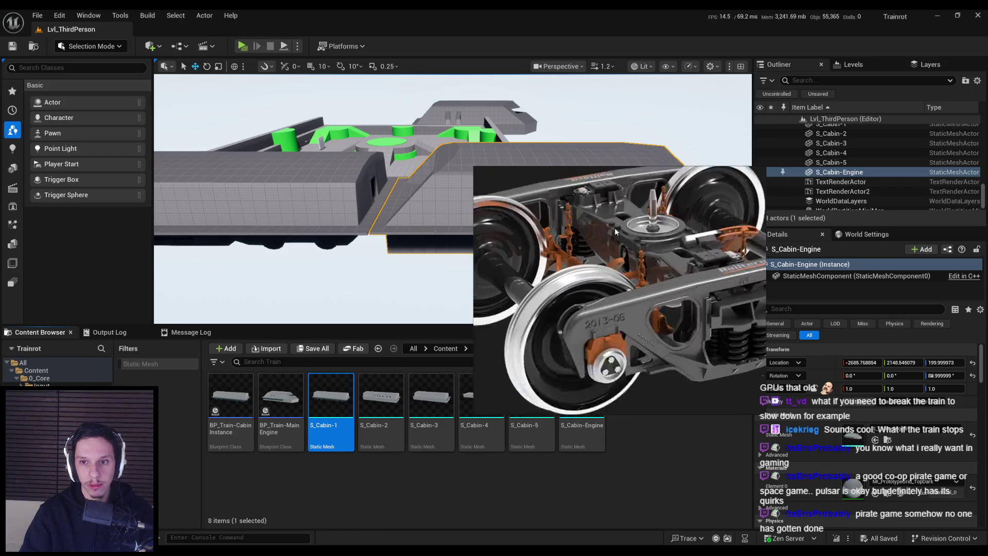
{"action": "key", "text": "alt+Tab"}
{"action": "key", "text": "alt+Tab"}
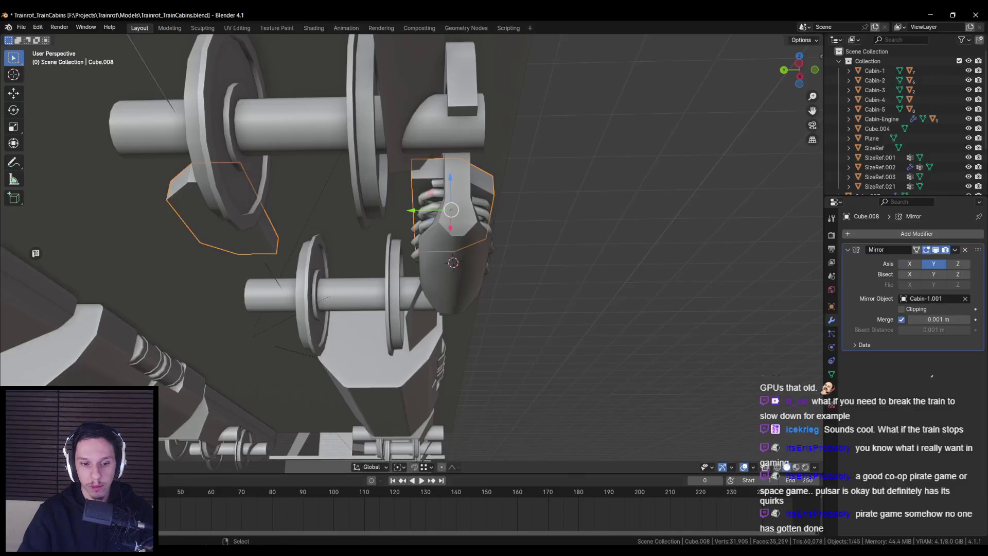
Extrude the two top strip faces of the spring housing and shift the new edge along Y
{"action": "middle_click_drag", "start_coordinate": [453, 268], "coordinate": [462, 267]}
{"action": "scroll", "coordinate": [450, 203], "scroll_direction": "up", "scroll_amount": 5}
{"action": "left_click", "coordinate": [322, 203]}
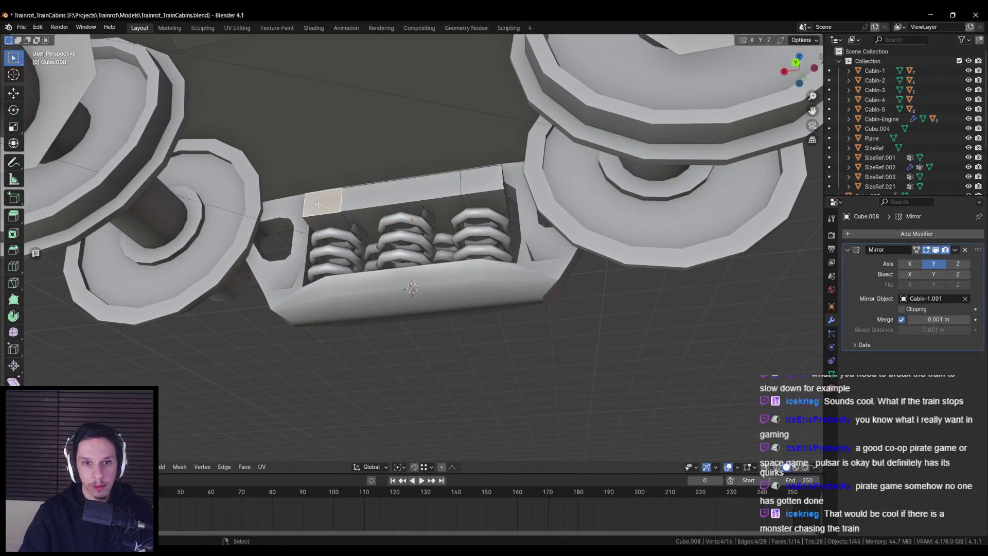
{"action": "left_click", "coordinate": [412, 191], "text": "shift"}
{"action": "key", "text": "e"}
{"action": "middle_click_drag", "start_coordinate": [476, 186], "coordinate": [445, 156]}
{"action": "left_click_drag", "start_coordinate": [445, 155], "coordinate": [408, 154]}
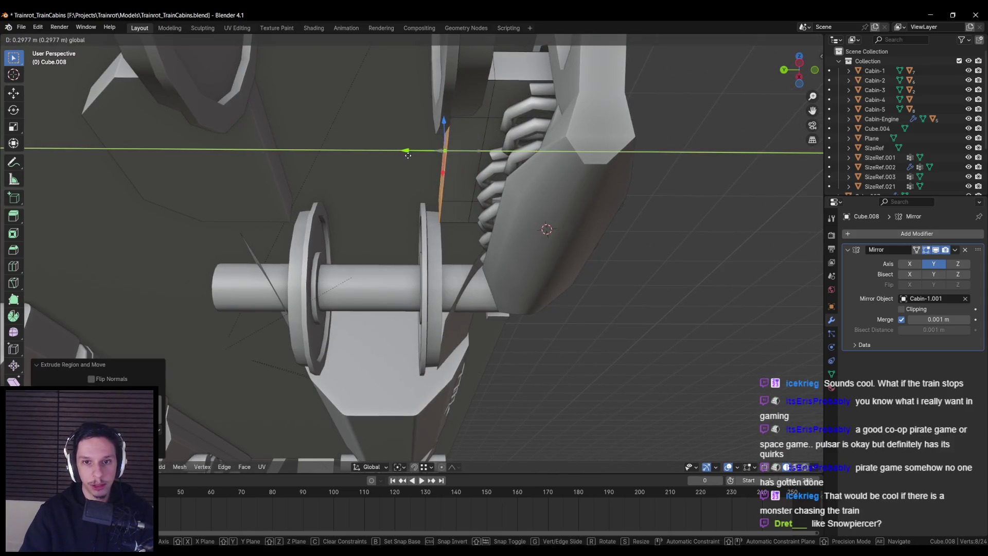
{"action": "left_click", "coordinate": [408, 153]}
Lower the selected housing edges along the Z axis
{"action": "left_click", "coordinate": [430, 191]}
{"action": "left_click", "coordinate": [447, 205], "text": "shift"}
{"action": "mouse_move", "coordinate": [447, 205]}
{"action": "middle_mouse_down"}
{"action": "mouse_move", "coordinate": [491, 169]}
{"action": "mouse_move", "coordinate": [465, 149]}
{"action": "middle_mouse_up"}
{"action": "left_click_drag", "start_coordinate": [465, 149], "coordinate": [461, 165]}
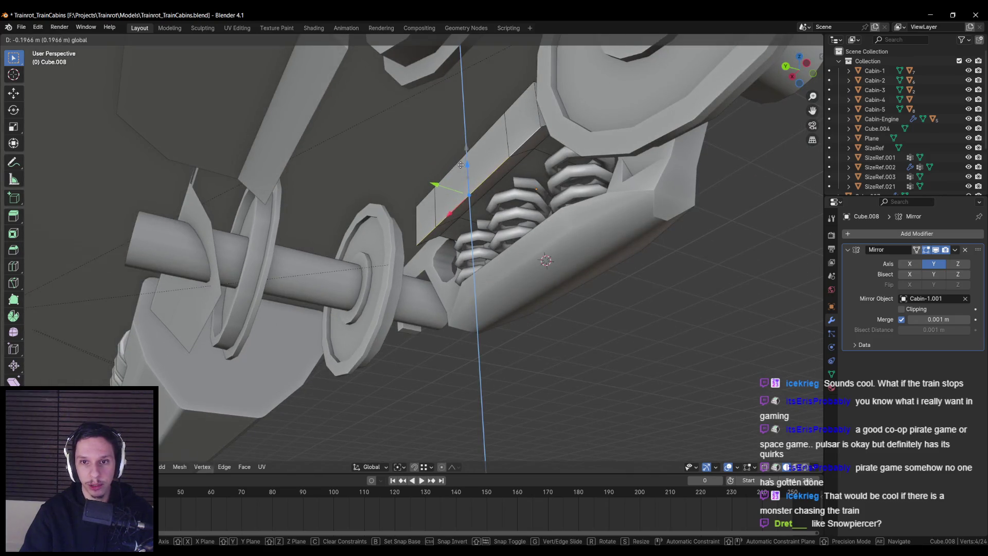
{"action": "left_click", "coordinate": [458, 170]}
Delete the housing faces at the cabin end
{"action": "middle_click_drag", "start_coordinate": [459, 171], "coordinate": [506, 225]}
{"action": "key", "text": "alt+a"}
{"action": "middle_click_drag", "start_coordinate": [391, 238], "coordinate": [344, 253]}
{"action": "mouse_move", "coordinate": [388, 202]}
{"action": "middle_mouse_down"}
{"action": "mouse_move", "coordinate": [364, 283]}
{"action": "mouse_move", "coordinate": [364, 260]}
{"action": "mouse_move", "coordinate": [355, 268]}
{"action": "mouse_move", "coordinate": [347, 251]}
{"action": "middle_mouse_up"}
{"action": "scroll", "coordinate": [348, 251], "scroll_direction": "down", "scroll_amount": 5}
{"action": "middle_click_drag", "start_coordinate": [326, 214], "coordinate": [329, 216]}
{"action": "left_click", "coordinate": [541, 91], "text": "shift"}
{"action": "middle_click_drag", "start_coordinate": [541, 90], "coordinate": [560, 132]}
{"action": "left_click", "coordinate": [560, 132], "text": "shift"}
{"action": "key", "text": "x"}
{"action": "left_click", "coordinate": [566, 186]}
Fill the open gap with a new face and extrude it into a box
{"action": "middle_click_drag", "start_coordinate": [566, 186], "coordinate": [595, 142]}
{"action": "key", "text": "f"}
{"action": "mouse_move", "coordinate": [488, 170]}
{"action": "middle_mouse_down"}
{"action": "mouse_move", "coordinate": [474, 231]}
{"action": "mouse_move", "coordinate": [285, 259]}
{"action": "mouse_move", "coordinate": [422, 278]}
{"action": "middle_mouse_up"}
{"action": "key", "text": "g"}
{"action": "key", "text": "z"}
{"action": "key", "text": "y"}
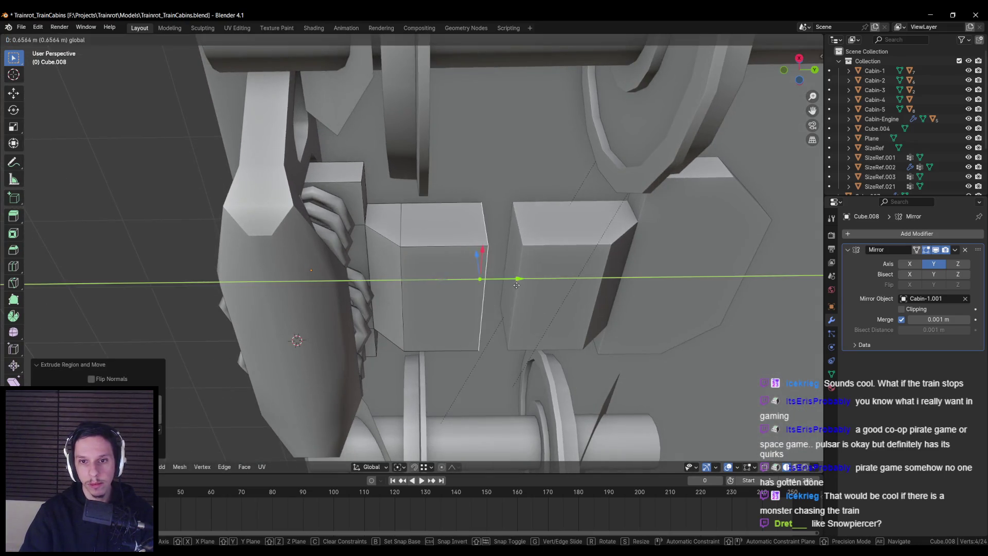
{"action": "left_click", "coordinate": [518, 284]}
Move the box face along Y, delete one face, and reposition another face
{"action": "key", "text": "g"}
{"action": "key", "text": "y"}
{"action": "left_click", "coordinate": [566, 281]}
{"action": "key", "text": "x"}
{"action": "left_click", "coordinate": [569, 280]}
{"action": "mouse_move", "coordinate": [569, 280]}
{"action": "middle_mouse_down"}
{"action": "mouse_move", "coordinate": [426, 286]}
{"action": "mouse_move", "coordinate": [437, 276]}
{"action": "mouse_move", "coordinate": [419, 231]}
{"action": "mouse_move", "coordinate": [364, 236]}
{"action": "mouse_move", "coordinate": [403, 306]}
{"action": "mouse_move", "coordinate": [408, 248]}
{"action": "mouse_move", "coordinate": [391, 268]}
{"action": "mouse_move", "coordinate": [401, 255]}
{"action": "middle_mouse_up"}
{"action": "left_click", "coordinate": [425, 286]}
{"action": "key", "text": "g"}
{"action": "left_click", "coordinate": [414, 221]}
Scale two edges of the box along X
{"action": "scroll", "coordinate": [411, 218], "scroll_direction": "up", "scroll_amount": 3}
{"action": "left_click", "coordinate": [368, 238]}
{"action": "left_click", "coordinate": [400, 255], "text": "shift"}
{"action": "key", "text": "s"}
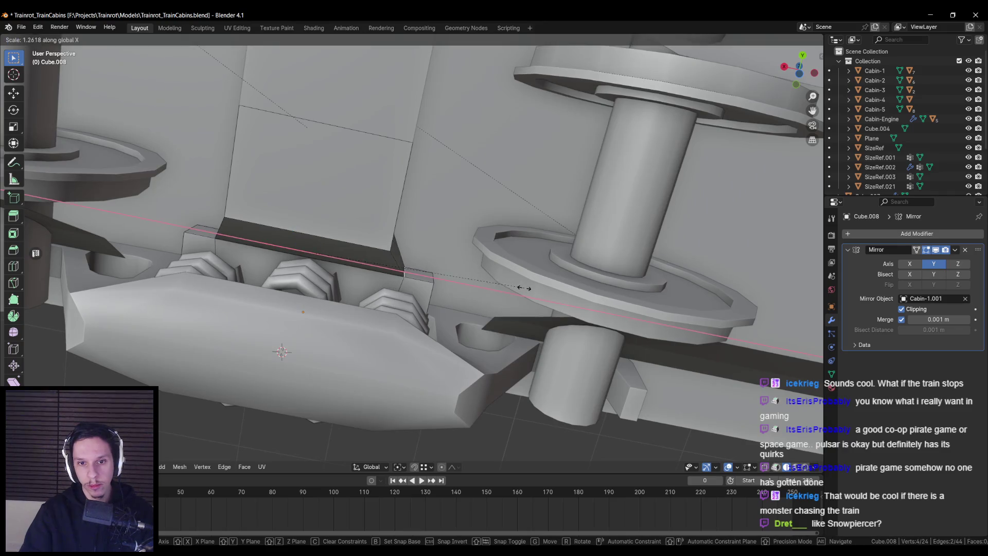
{"action": "left_click", "coordinate": [514, 287]}
Return to Object Mode and inspect the reshaped Cube.008 beside the springs
{"action": "key", "text": "Tab"}
{"action": "mouse_move", "coordinate": [514, 287]}
{"action": "middle_mouse_down"}
{"action": "mouse_move", "coordinate": [378, 322]}
{"action": "mouse_move", "coordinate": [325, 363]}
{"action": "middle_mouse_up"}
{"action": "scroll", "coordinate": [445, 298], "scroll_direction": "down", "scroll_amount": 5}
{"action": "scroll", "coordinate": [403, 307], "scroll_direction": "up", "scroll_amount": 10}
{"action": "mouse_move", "coordinate": [461, 308]}
{"action": "middle_mouse_down"}
{"action": "mouse_move", "coordinate": [473, 311]}
{"action": "mouse_move", "coordinate": [509, 276]}
{"action": "mouse_move", "coordinate": [483, 269]}
{"action": "middle_mouse_up"}
{"action": "scroll", "coordinate": [473, 315], "scroll_direction": "down", "scroll_amount": 5}
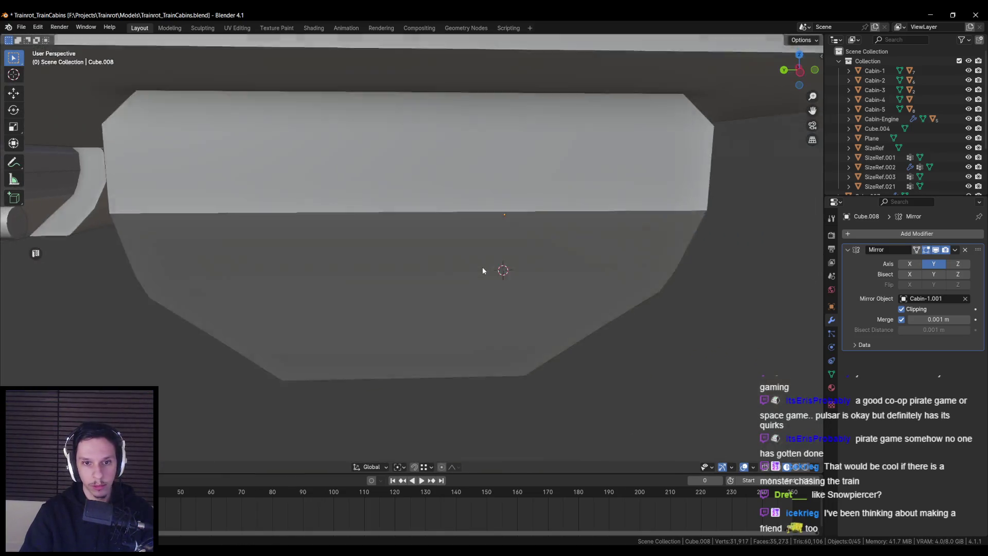
Select the spring housing Cube.008 and check its mesh in Edit Mode
{"action": "scroll", "coordinate": [410, 297], "scroll_direction": "up", "scroll_amount": 4}
{"action": "scroll", "coordinate": [410, 296], "scroll_direction": "down", "scroll_amount": 5}
{"action": "mouse_move", "coordinate": [391, 257]}
{"action": "middle_mouse_down"}
{"action": "mouse_move", "coordinate": [372, 218]}
{"action": "mouse_move", "coordinate": [480, 245]}
{"action": "mouse_move", "coordinate": [467, 261]}
{"action": "mouse_move", "coordinate": [480, 260]}
{"action": "middle_mouse_up"}
{"action": "left_click", "coordinate": [371, 218]}
{"action": "key", "text": "Tab"}
{"action": "scroll", "coordinate": [468, 261], "scroll_direction": "up", "scroll_amount": 3}
{"action": "scroll", "coordinate": [480, 260], "scroll_direction": "down", "scroll_amount": 5}
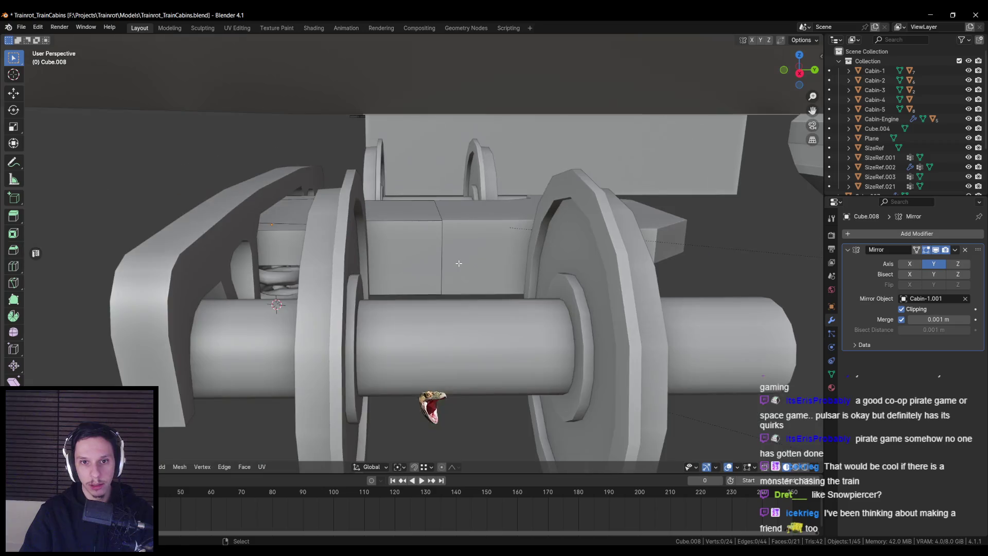
{"action": "scroll", "coordinate": [457, 271], "scroll_direction": "up", "scroll_amount": 2}
{"action": "mouse_move", "coordinate": [458, 272]}
{"action": "middle_mouse_down"}
{"action": "mouse_move", "coordinate": [459, 235]}
{"action": "mouse_move", "coordinate": [465, 247]}
{"action": "middle_mouse_up"}
{"action": "scroll", "coordinate": [459, 234], "scroll_direction": "down", "scroll_amount": 4}
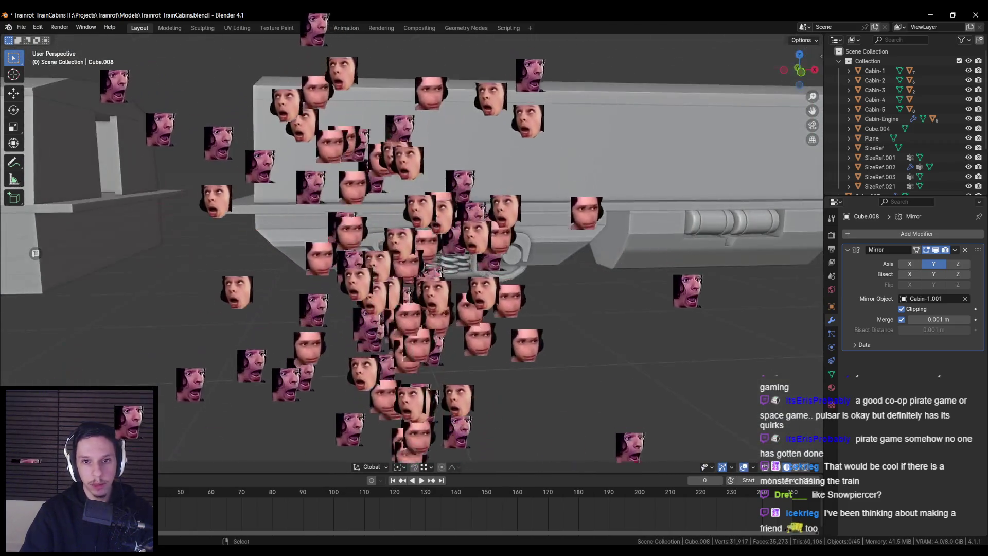
Save Trainrot_TrainCabins.blend with Ctrl+S and bring the Unreal Engine level forward
{"action": "key", "text": "alt+Tab"}
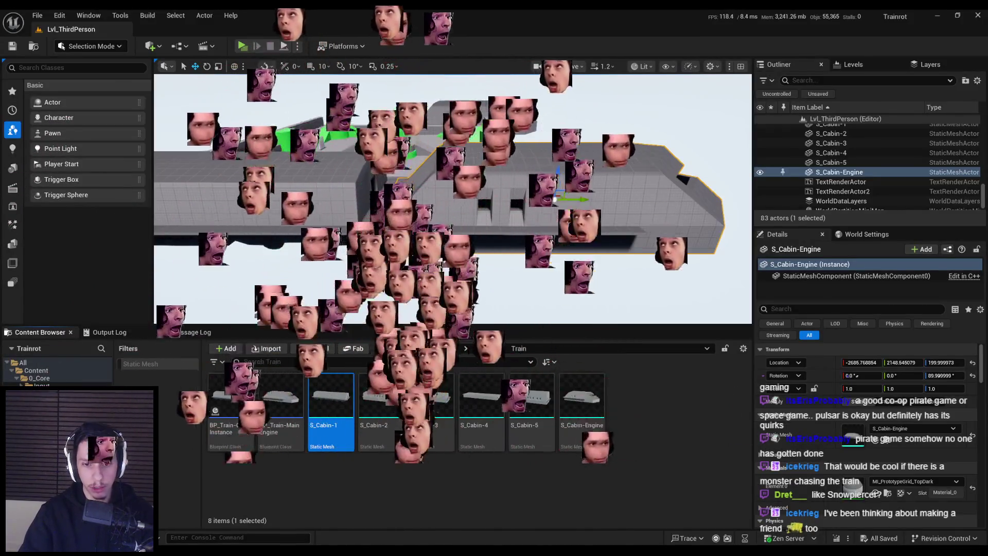
{"action": "key", "text": "alt+Tab"}
{"action": "middle_click_drag", "start_coordinate": [467, 286], "coordinate": [468, 277]}
{"action": "key", "text": "ctrl+s"}
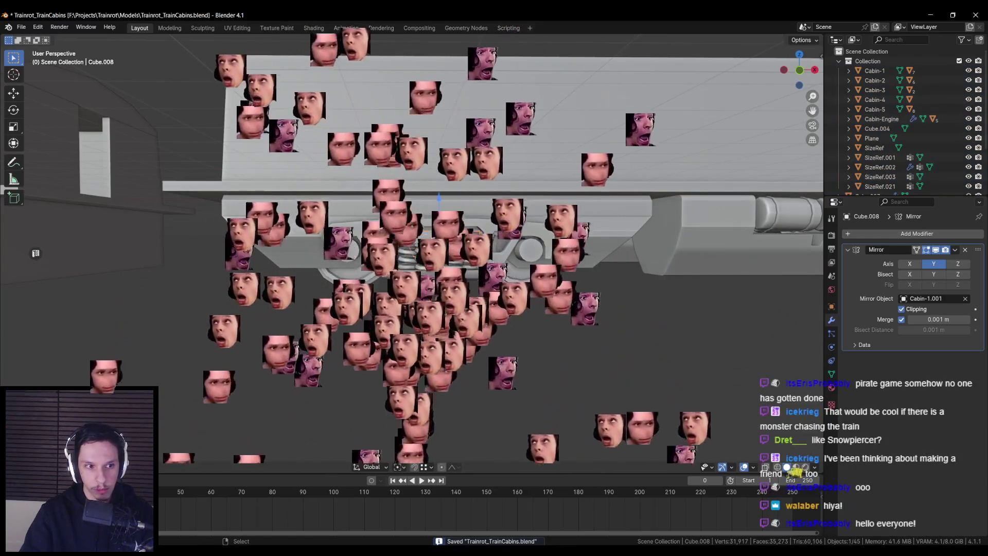
{"action": "scroll", "coordinate": [460, 235], "scroll_direction": "up", "scroll_amount": 4}
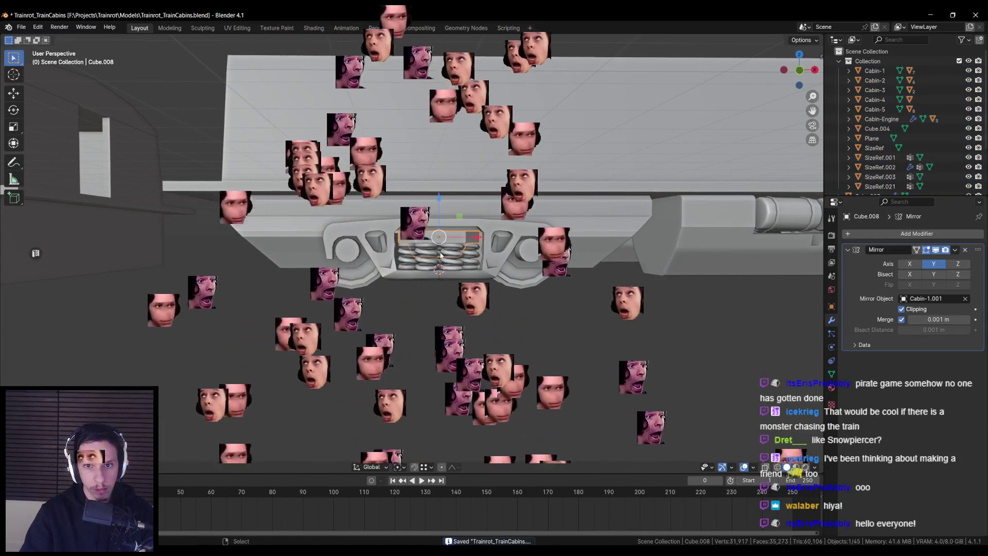
{"action": "middle_click_drag", "start_coordinate": [461, 235], "coordinate": [554, 214]}
{"action": "key", "text": "alt+Tab"}
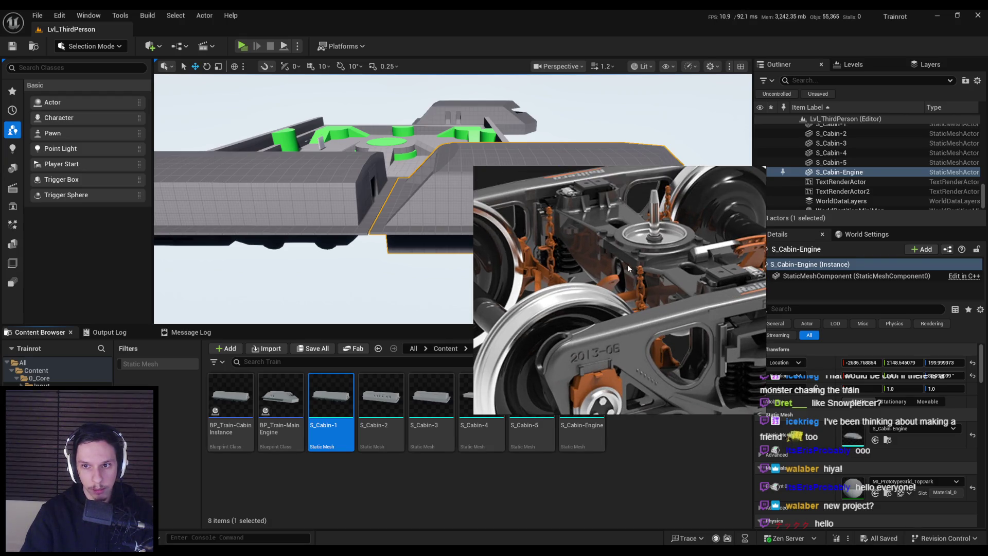
Close the bogie reference photo and re-inspect the spring housing in Blender
{"action": "key", "text": "Escape"}
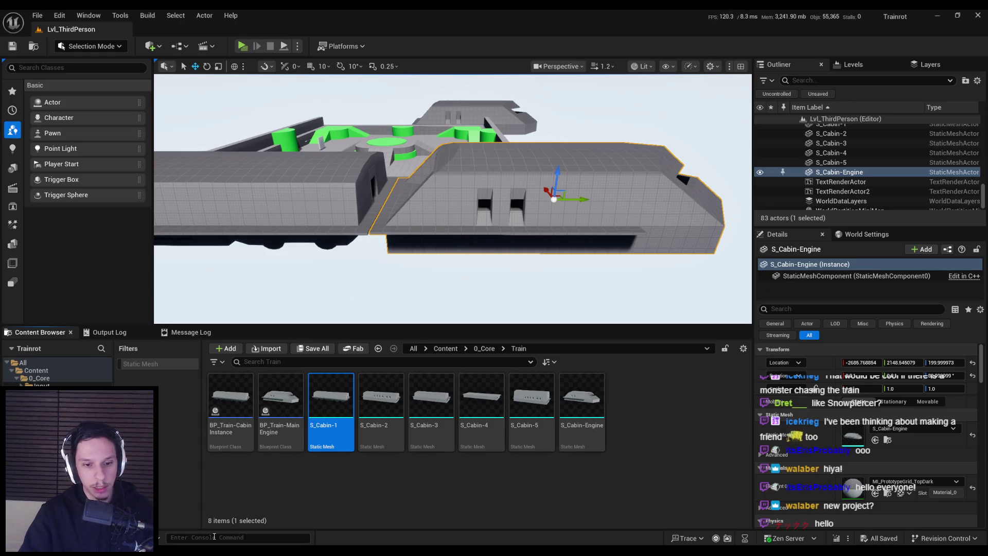
{"action": "key", "text": "alt+Tab"}
{"action": "scroll", "coordinate": [427, 265], "scroll_direction": "up", "scroll_amount": 4}
{"action": "mouse_move", "coordinate": [424, 262]}
{"action": "middle_mouse_down"}
{"action": "mouse_move", "coordinate": [422, 246]}
{"action": "mouse_move", "coordinate": [399, 317]}
{"action": "mouse_move", "coordinate": [421, 336]}
{"action": "mouse_move", "coordinate": [415, 328]}
{"action": "middle_mouse_up"}
{"action": "scroll", "coordinate": [422, 247], "scroll_direction": "up", "scroll_amount": 5}
{"action": "scroll", "coordinate": [400, 318], "scroll_direction": "down", "scroll_amount": 5}
{"action": "key", "text": "alt+Tab"}
{"action": "key", "text": "alt+Tab"}
{"action": "mouse_move", "coordinate": [360, 355]}
{"action": "middle_mouse_down"}
{"action": "mouse_move", "coordinate": [395, 320]}
{"action": "mouse_move", "coordinate": [362, 276]}
{"action": "mouse_move", "coordinate": [434, 248]}
{"action": "mouse_move", "coordinate": [442, 268]}
{"action": "mouse_move", "coordinate": [447, 226]}
{"action": "mouse_move", "coordinate": [447, 245]}
{"action": "mouse_move", "coordinate": [351, 231]}
{"action": "middle_mouse_up"}
{"action": "scroll", "coordinate": [434, 248], "scroll_direction": "down", "scroll_amount": 4}
Select the Cabin-1.001 underframe and enter Edit Mode on it
{"action": "key", "text": "alt+a"}
{"action": "scroll", "coordinate": [443, 268], "scroll_direction": "up", "scroll_amount": 4}
{"action": "scroll", "coordinate": [451, 287], "scroll_direction": "down", "scroll_amount": 2}
{"action": "left_click", "coordinate": [446, 238]}
{"action": "key", "text": "Tab"}
{"action": "scroll", "coordinate": [446, 238], "scroll_direction": "down", "scroll_amount": 2}
Isolate the underframe and knife-cut a new edge across its face in front orthographic view
{"action": "scroll", "coordinate": [389, 232], "scroll_direction": "up", "scroll_amount": 4}
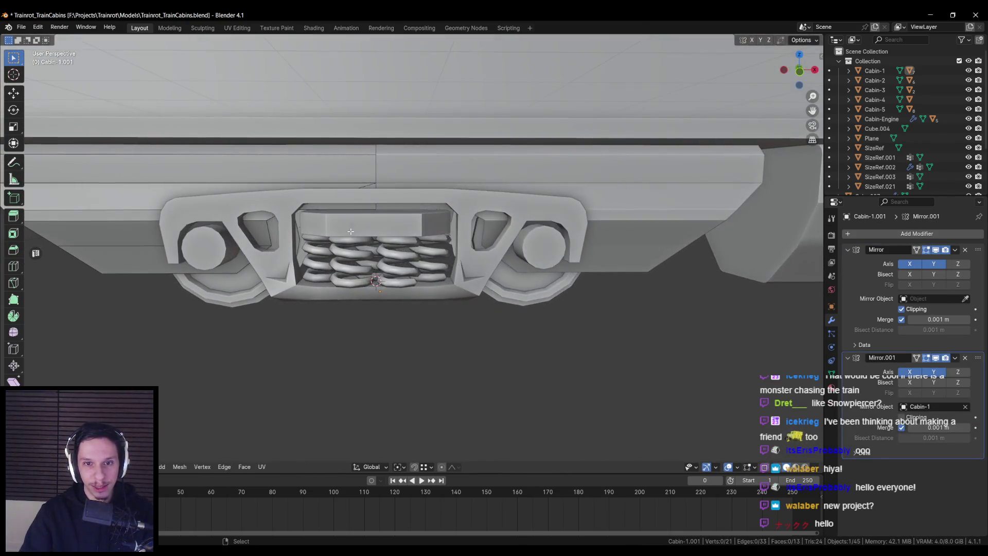
{"action": "key", "text": "slash"}
{"action": "scroll", "coordinate": [424, 217], "scroll_direction": "up", "scroll_amount": 3}
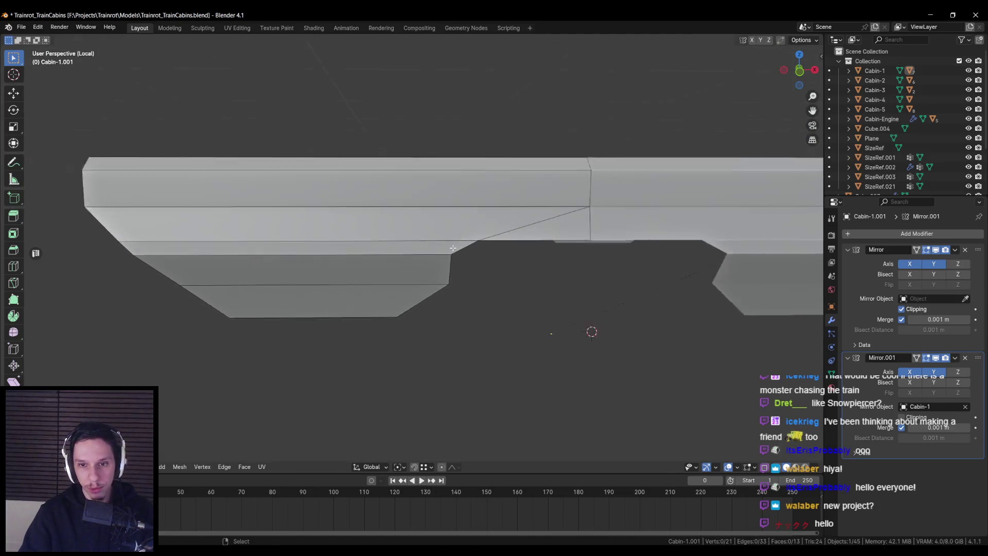
{"action": "key", "text": "k"}
{"action": "left_click", "coordinate": [425, 228]}
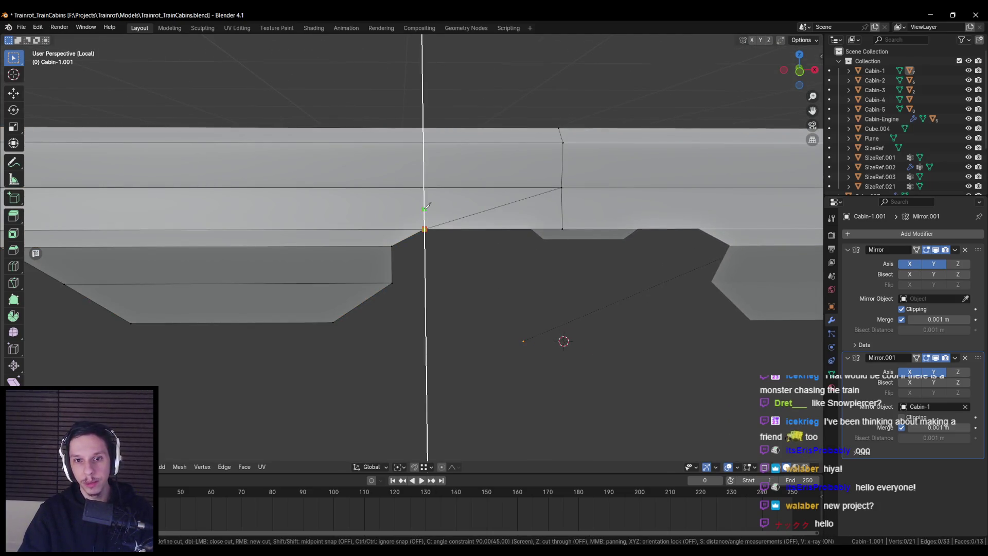
{"action": "key", "text": "KP_1"}
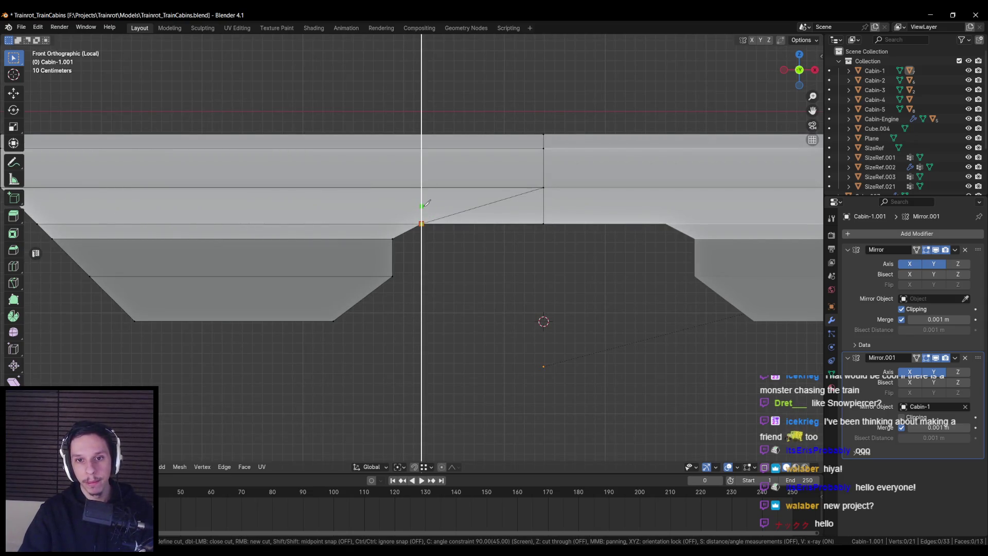
{"action": "left_click", "coordinate": [422, 206]}
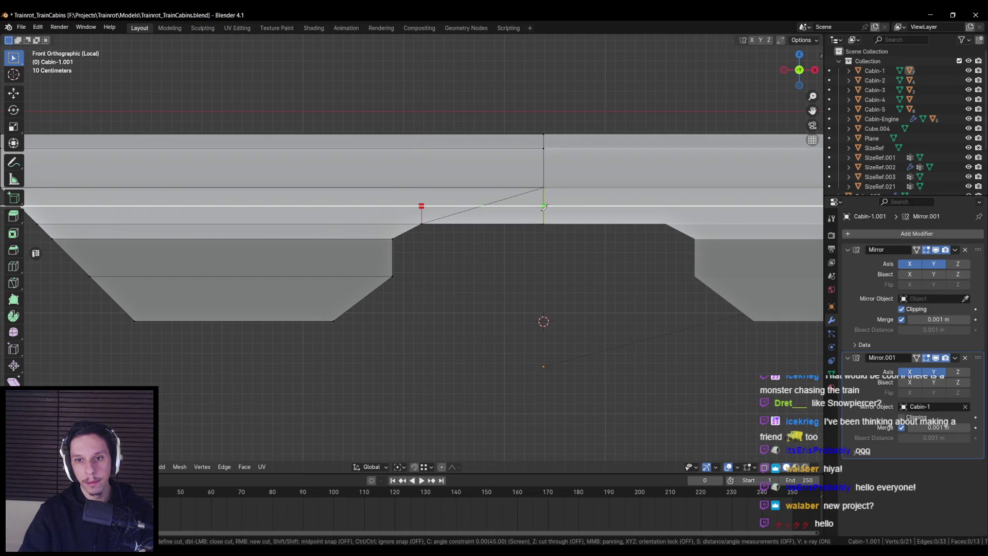
{"action": "left_click", "coordinate": [544, 209]}
{"action": "key", "text": "Return"}
Merge two vertices, delete faces to open the notch, and square its corner along X
{"action": "left_click", "coordinate": [479, 204], "text": "shift"}
{"action": "key", "text": "m"}
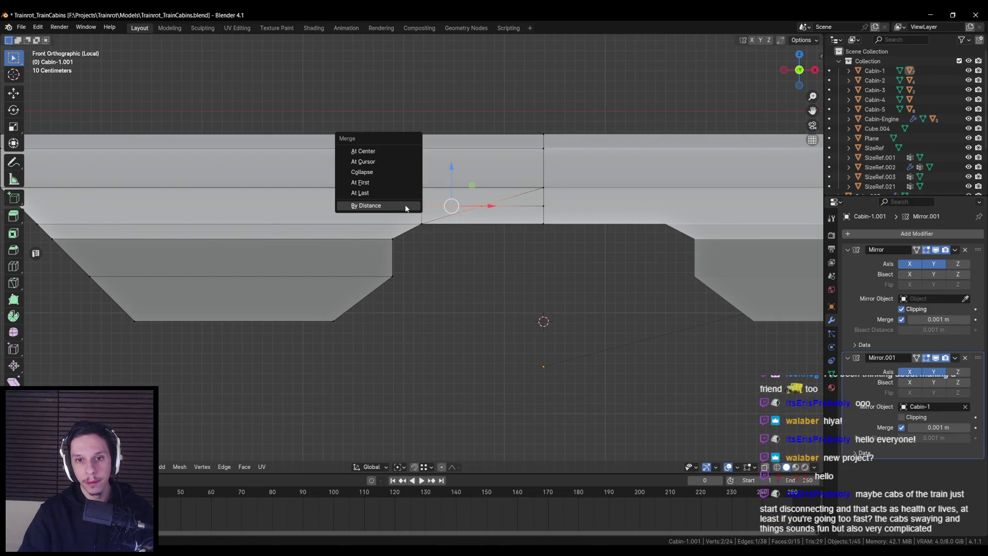
{"action": "left_click", "coordinate": [395, 193]}
{"action": "key", "text": "x"}
{"action": "left_click", "coordinate": [458, 214]}
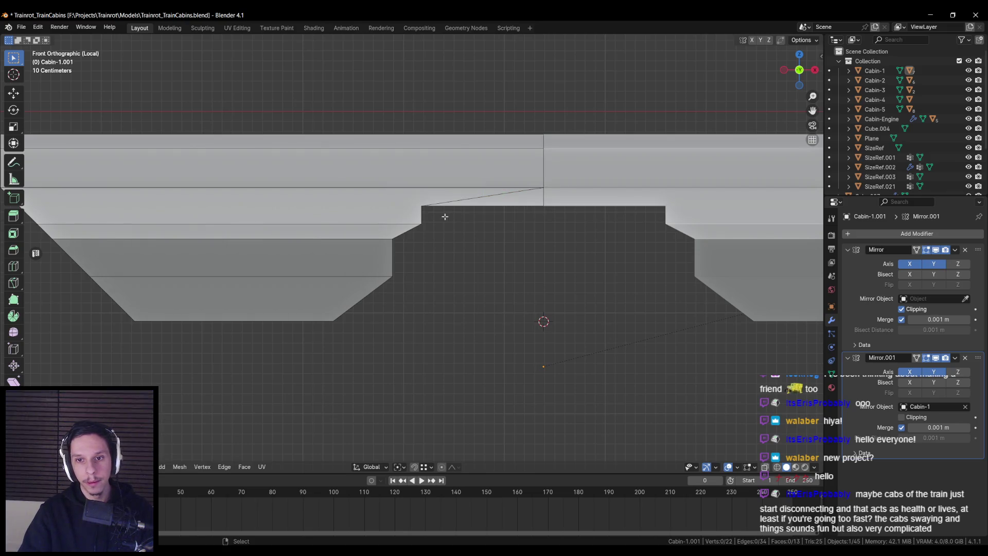
{"action": "scroll", "coordinate": [128, 186], "scroll_direction": "down", "scroll_amount": 1}
{"action": "scroll", "coordinate": [372, 212], "scroll_direction": "up", "scroll_amount": 2}
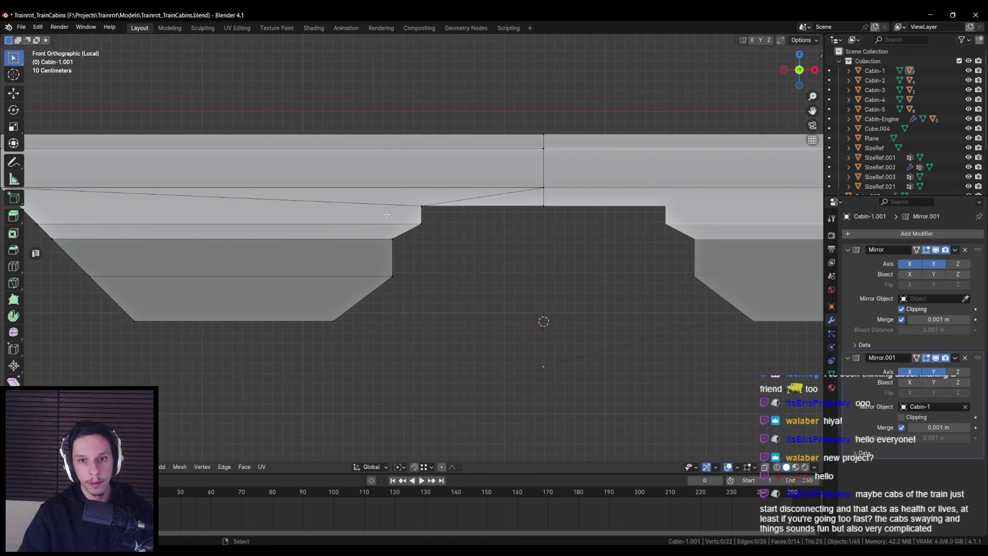
{"action": "mouse_move", "coordinate": [447, 213]}
{"action": "left_mouse_down", "text": "ctrl"}
{"action": "mouse_move", "coordinate": [390, 235]}
{"action": "mouse_move", "coordinate": [394, 218]}
{"action": "mouse_move", "coordinate": [446, 197]}
{"action": "left_mouse_up", "text": "ctrl"}
{"action": "key", "text": "Tab"}
Exit the isolated view and deselect the underframe to check its fit over the bogie
{"action": "scroll", "coordinate": [468, 231], "scroll_direction": "down", "scroll_amount": 6}
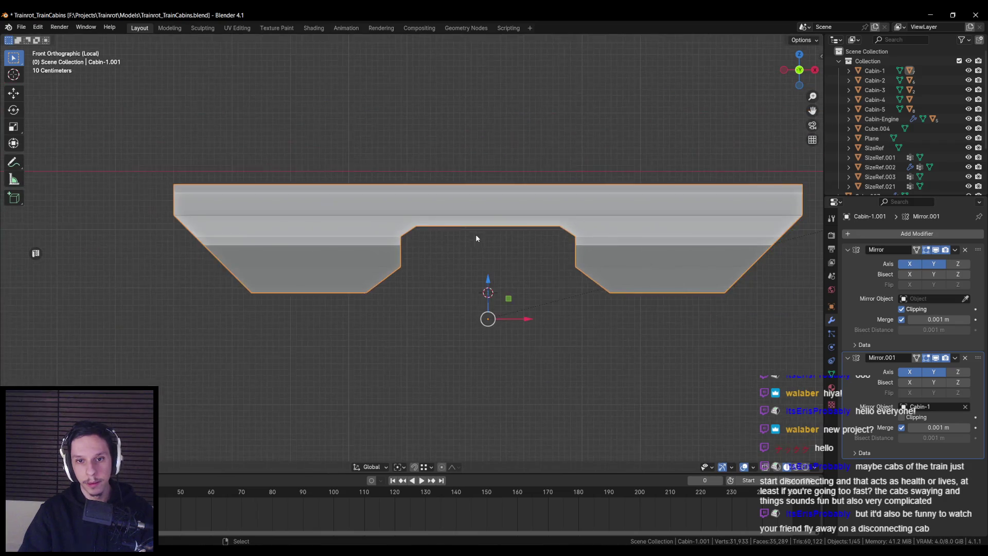
{"action": "key", "text": "KP_Divide"}
{"action": "mouse_move", "coordinate": [475, 234]}
{"action": "middle_mouse_down"}
{"action": "mouse_move", "coordinate": [476, 257]}
{"action": "mouse_move", "coordinate": [497, 248]}
{"action": "middle_mouse_up"}
{"action": "scroll", "coordinate": [497, 248], "scroll_direction": "down", "scroll_amount": 5}
{"action": "key", "text": "alt+a"}
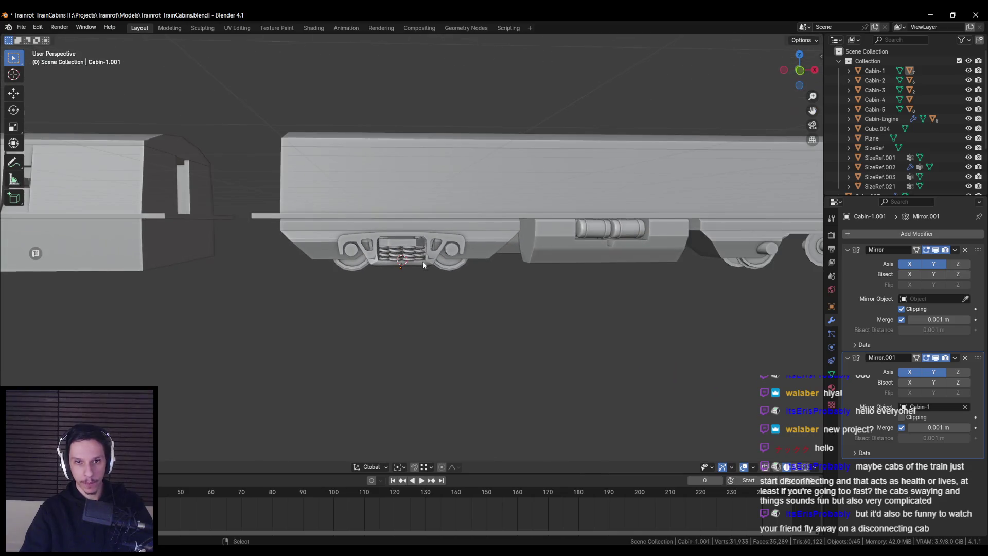
Save Trainrot_TrainCabins.blend after checking the notched underframe over the springs
{"action": "mouse_move", "coordinate": [418, 262]}
{"action": "middle_mouse_down"}
{"action": "mouse_move", "coordinate": [607, 248]}
{"action": "mouse_move", "coordinate": [619, 232]}
{"action": "mouse_move", "coordinate": [450, 246]}
{"action": "mouse_move", "coordinate": [401, 278]}
{"action": "middle_mouse_up"}
{"action": "scroll", "coordinate": [401, 279], "scroll_direction": "up", "scroll_amount": 3}
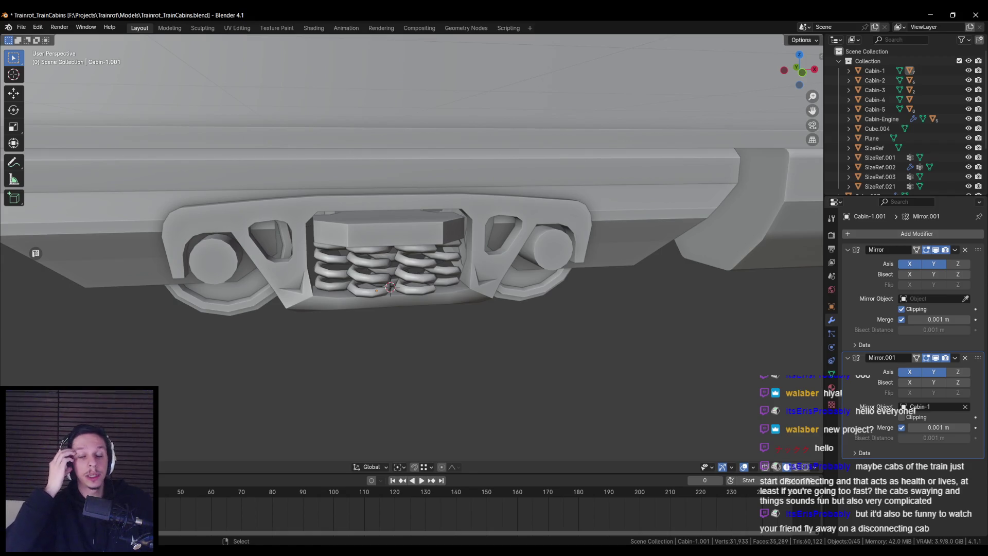
{"action": "scroll", "coordinate": [441, 302], "scroll_direction": "down", "scroll_amount": 3}
{"action": "key", "text": "ctrl+s"}
Select the spring plate Cube.008 above the springs
{"action": "scroll", "coordinate": [397, 297], "scroll_direction": "up", "scroll_amount": 5}
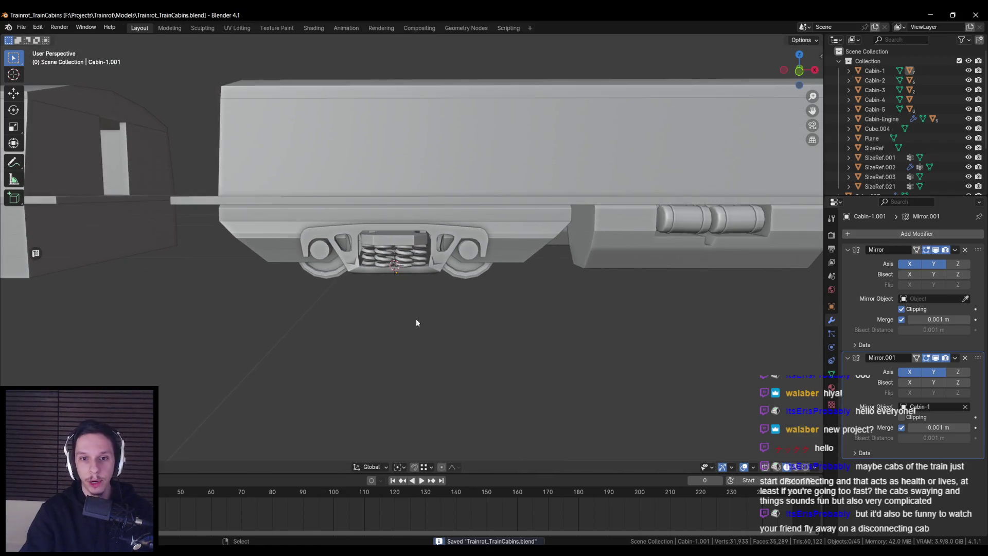
{"action": "scroll", "coordinate": [410, 290], "scroll_direction": "up", "scroll_amount": 1}
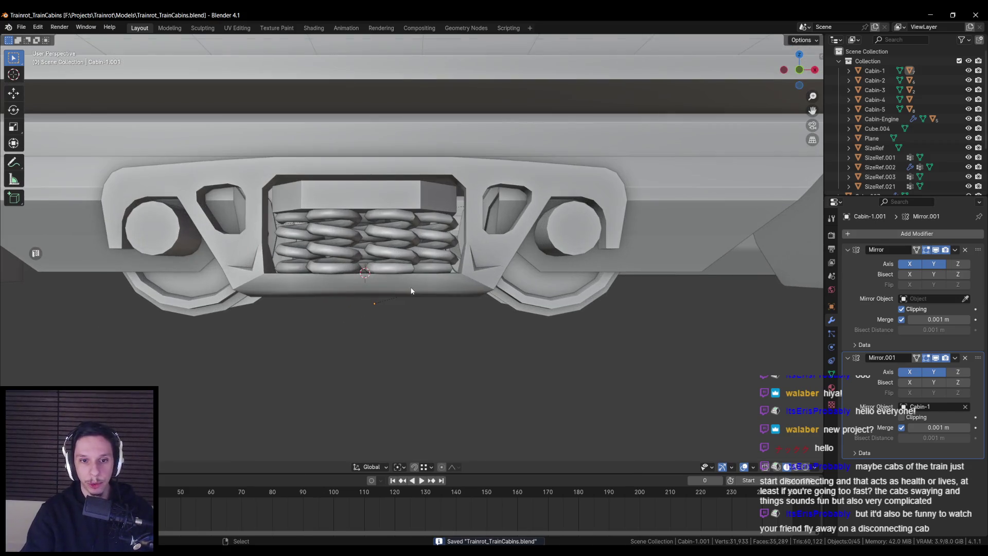
{"action": "scroll", "coordinate": [404, 287], "scroll_direction": "down", "scroll_amount": 2}
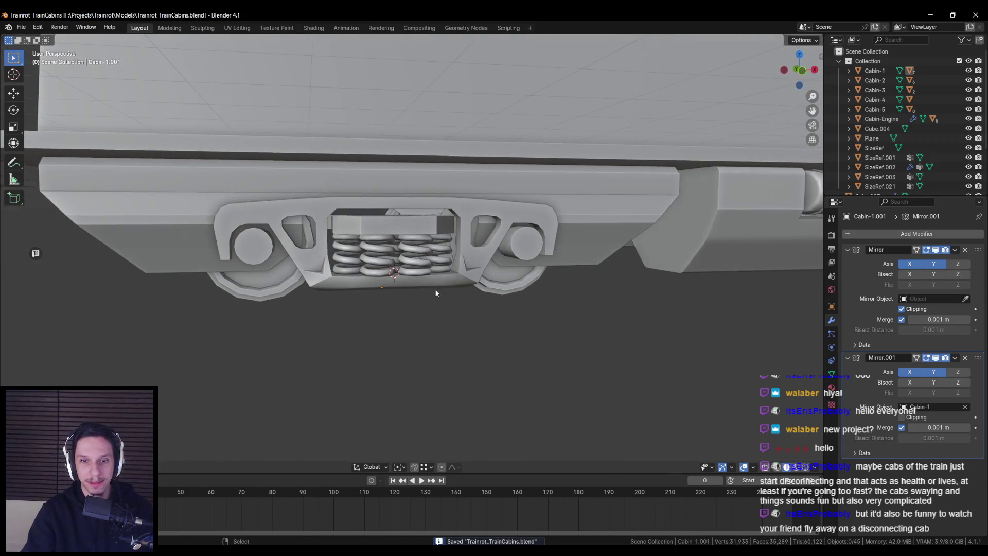
{"action": "scroll", "coordinate": [437, 290], "scroll_direction": "down", "scroll_amount": 3}
{"action": "scroll", "coordinate": [441, 289], "scroll_direction": "down", "scroll_amount": 3}
{"action": "key", "text": "a"}
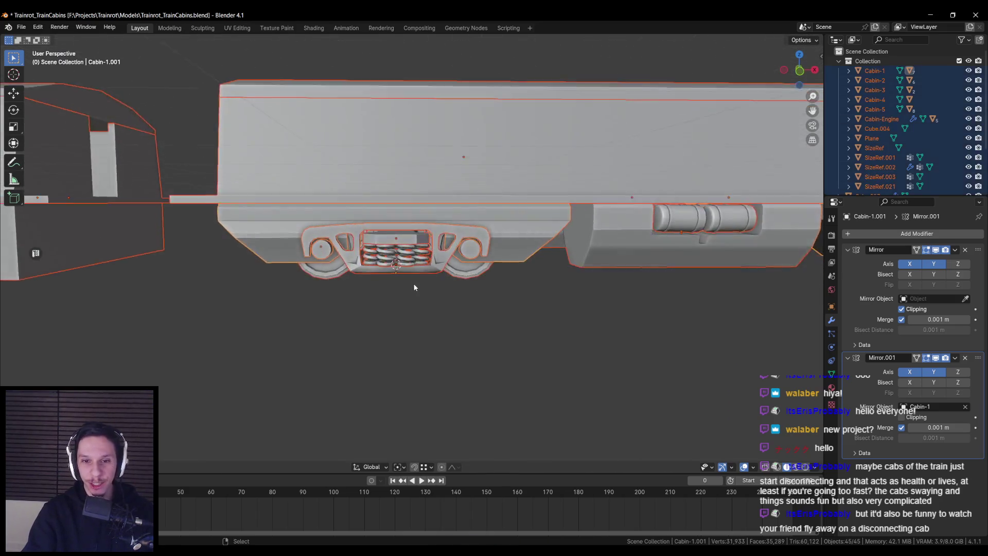
{"action": "scroll", "coordinate": [413, 283], "scroll_direction": "down", "scroll_amount": 1}
{"action": "key", "text": "alt+a"}
{"action": "scroll", "coordinate": [414, 287], "scroll_direction": "down", "scroll_amount": 2}
{"action": "scroll", "coordinate": [414, 287], "scroll_direction": "down", "scroll_amount": 1}
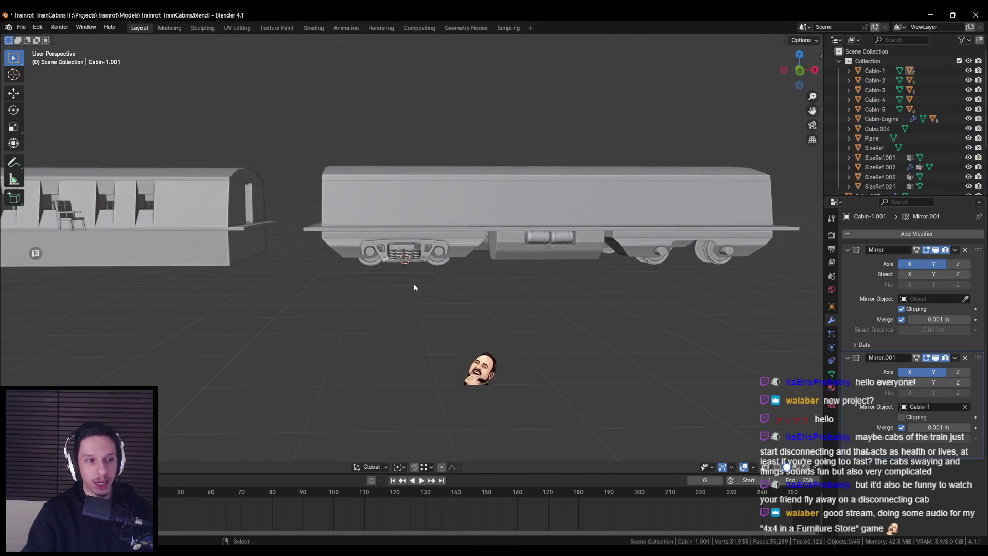
{"action": "scroll", "coordinate": [414, 287], "scroll_direction": "up", "scroll_amount": 4}
{"action": "scroll", "coordinate": [412, 284], "scroll_direction": "up", "scroll_amount": 4}
{"action": "left_click", "coordinate": [370, 259]}
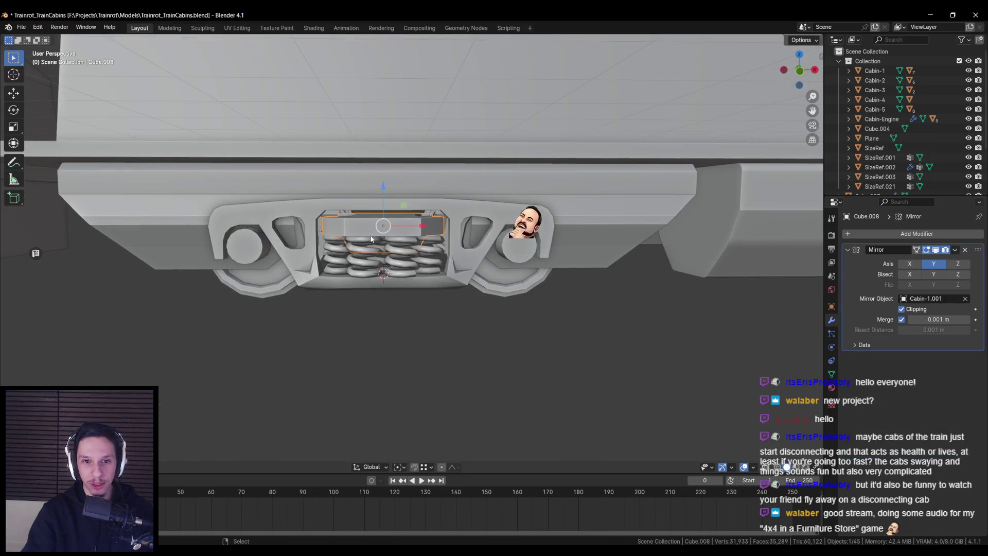
Give the bogie frame Plane.001 a Mirror modifier on the Y axis
{"action": "scroll", "coordinate": [371, 260], "scroll_direction": "up", "scroll_amount": 1}
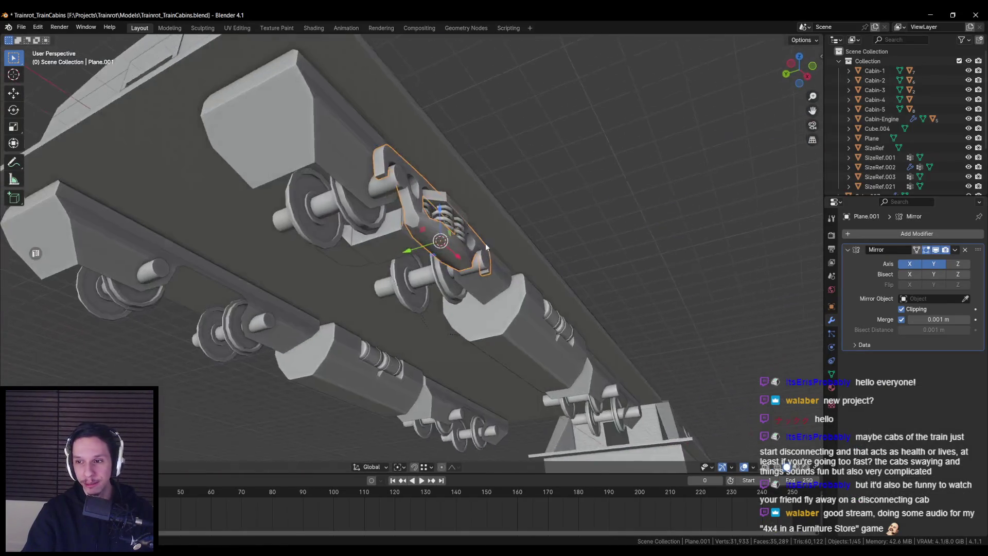
{"action": "mouse_move", "coordinate": [485, 247]}
{"action": "middle_mouse_down"}
{"action": "mouse_move", "coordinate": [516, 236]}
{"action": "mouse_move", "coordinate": [465, 229]}
{"action": "mouse_move", "coordinate": [515, 234]}
{"action": "middle_mouse_up"}
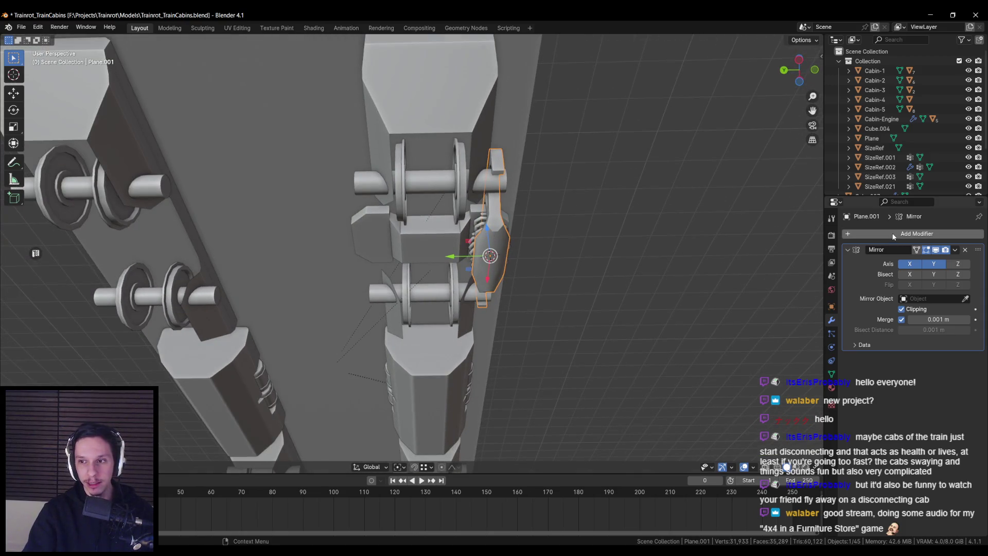
{"action": "left_click", "coordinate": [914, 234]}
{"action": "type", "text": "mirror"}
{"action": "key", "text": "Return"}
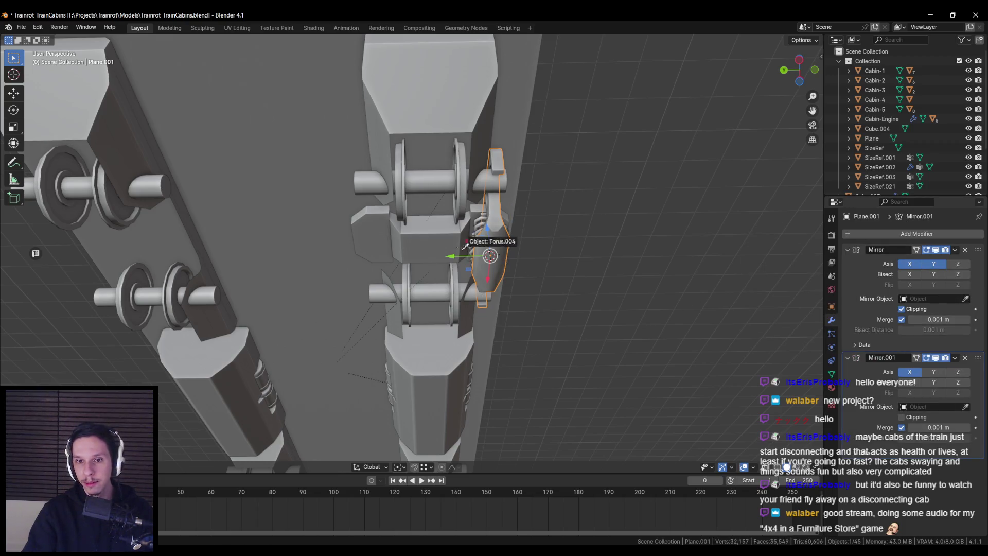
{"action": "left_click", "coordinate": [926, 372]}
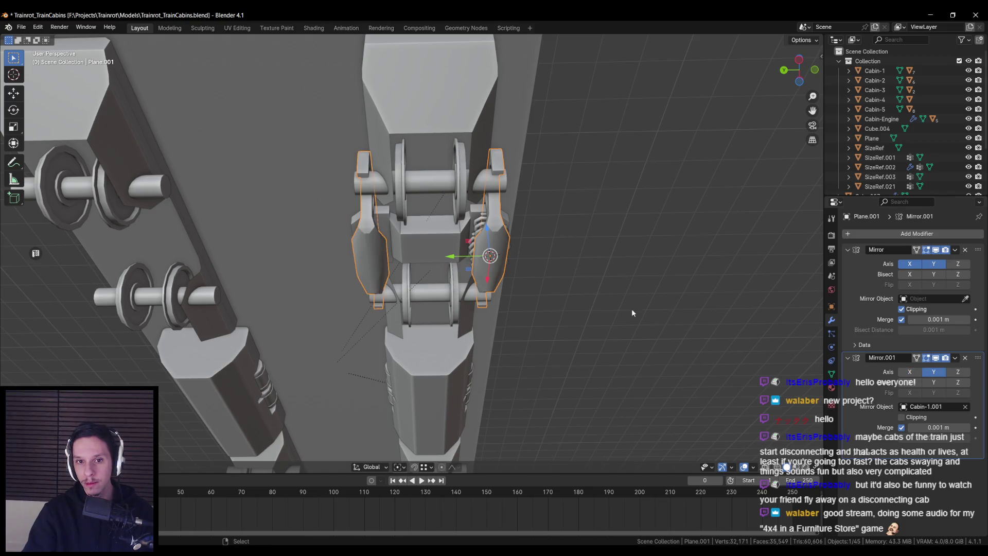
Add a second Mirror modifier to the bogie frame Plane.001
{"action": "left_click", "coordinate": [478, 226]}
{"action": "right_click", "coordinate": [862, 252]}
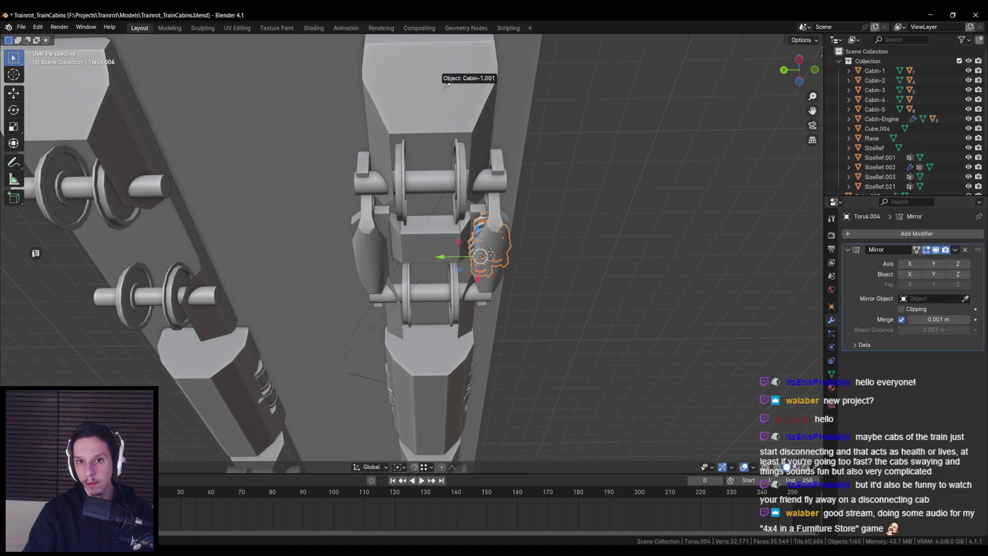
{"action": "left_click", "coordinate": [532, 267]}
{"action": "mouse_move", "coordinate": [531, 267]}
{"action": "middle_mouse_down"}
{"action": "mouse_move", "coordinate": [399, 294]}
{"action": "mouse_move", "coordinate": [604, 282]}
{"action": "mouse_move", "coordinate": [399, 286]}
{"action": "mouse_move", "coordinate": [403, 308]}
{"action": "mouse_move", "coordinate": [414, 263]}
{"action": "middle_mouse_up"}
{"action": "scroll", "coordinate": [378, 310], "scroll_direction": "down", "scroll_amount": 5}
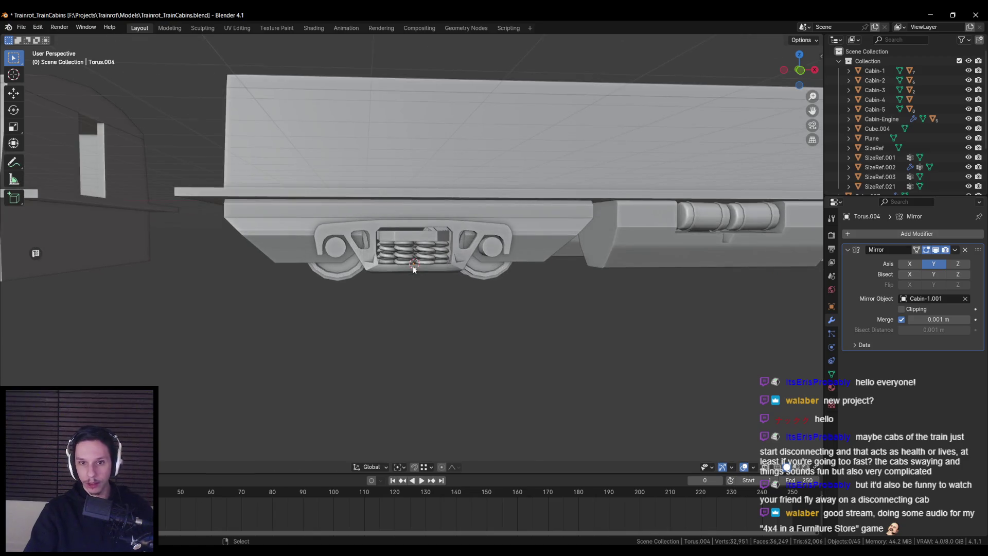
{"action": "left_click", "coordinate": [414, 259]}
{"action": "scroll", "coordinate": [459, 268], "scroll_direction": "down", "scroll_amount": 3}
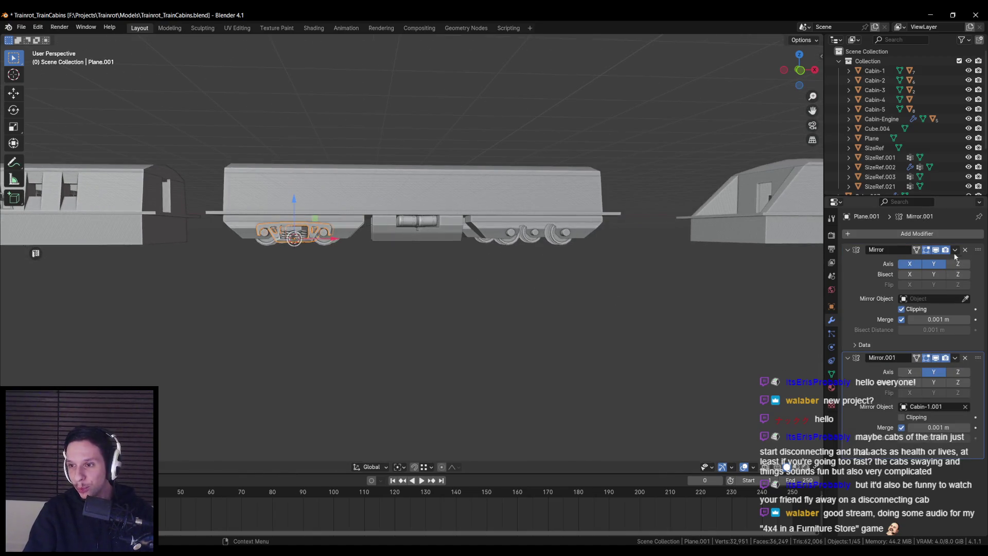
{"action": "left_click", "coordinate": [942, 236]}
{"action": "left_click", "coordinate": [920, 259]}
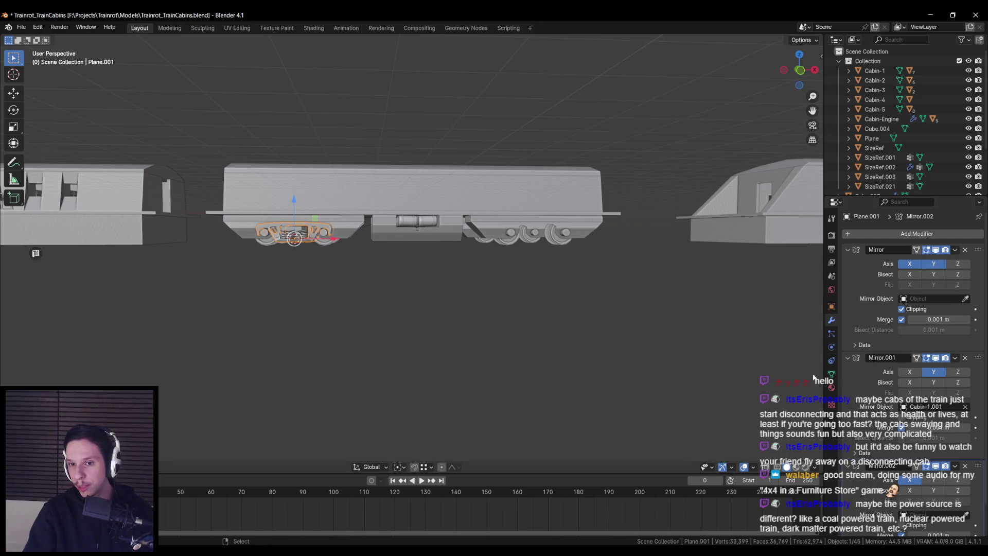
{"action": "scroll", "coordinate": [957, 488], "scroll_direction": "down", "scroll_amount": 2}
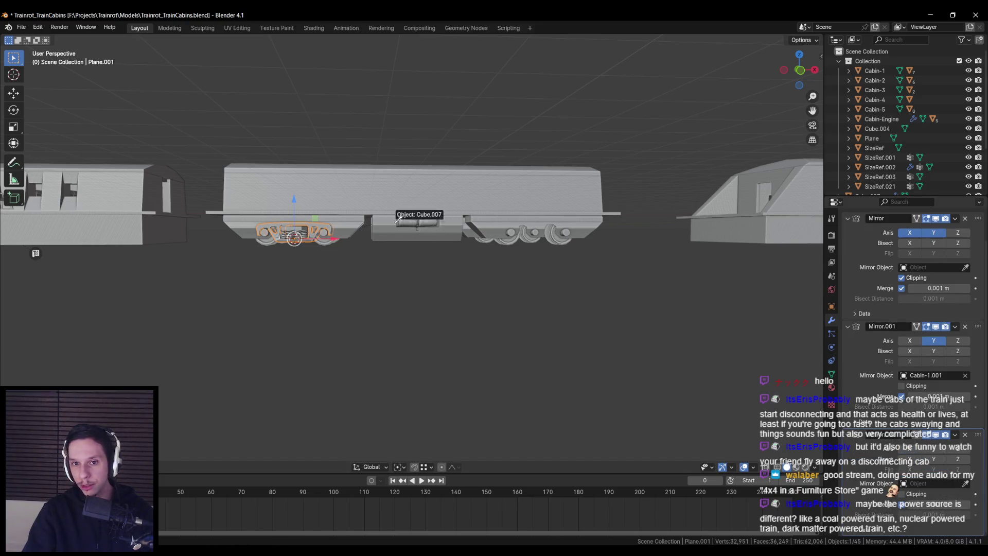
Mirror the springs Torus.004 across Y around the cabin Cabin-1.001
{"action": "middle_click_drag", "start_coordinate": [382, 214], "coordinate": [382, 208]}
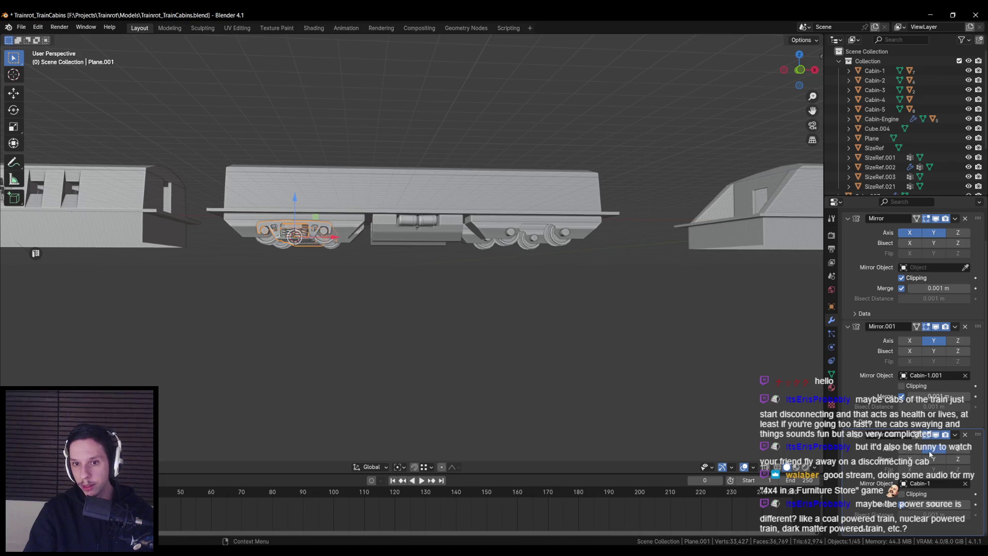
{"action": "mouse_move", "coordinate": [592, 324]}
{"action": "middle_mouse_down"}
{"action": "mouse_move", "coordinate": [399, 285]}
{"action": "mouse_move", "coordinate": [211, 176]}
{"action": "middle_mouse_up"}
{"action": "left_click", "coordinate": [211, 176]}
{"action": "left_click", "coordinate": [916, 234]}
{"action": "type", "text": "mirror"}
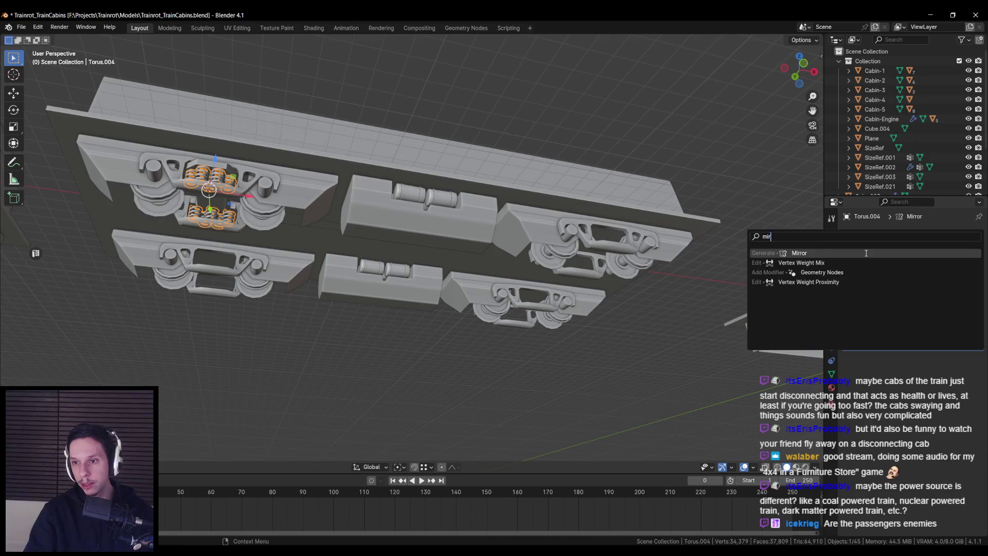
{"action": "key", "text": "Return"}
{"action": "left_click", "coordinate": [966, 408]}
{"action": "left_click", "coordinate": [465, 181]}
{"action": "middle_click_drag", "start_coordinate": [465, 181], "coordinate": [494, 169]}
{"action": "left_click", "coordinate": [933, 371]}
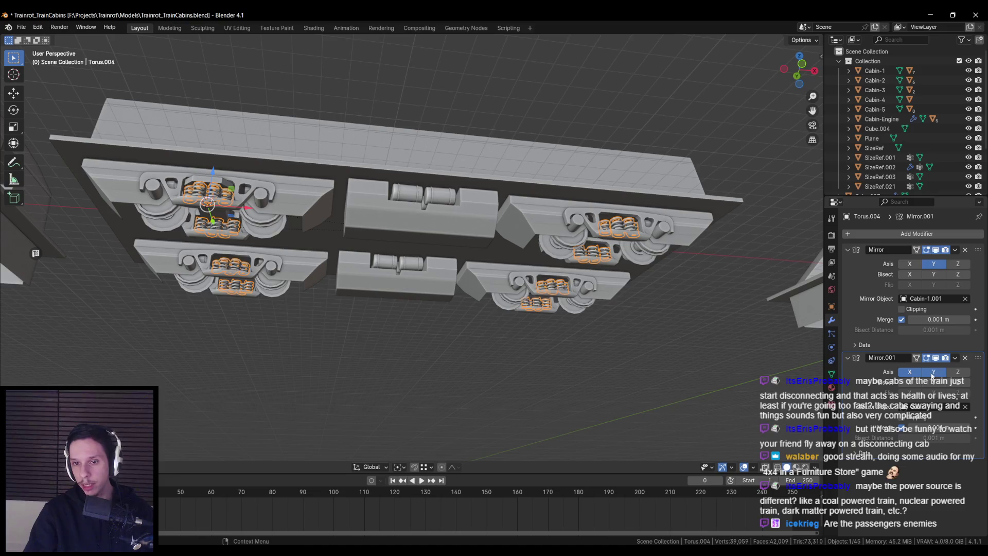
Mirror the spring plate Cube.008 across Y around the cabin Cabin-1.001
{"action": "left_click", "coordinate": [430, 335]}
{"action": "mouse_move", "coordinate": [430, 335]}
{"action": "middle_mouse_down"}
{"action": "mouse_move", "coordinate": [492, 314]}
{"action": "mouse_move", "coordinate": [532, 355]}
{"action": "mouse_move", "coordinate": [391, 175]}
{"action": "middle_mouse_up"}
{"action": "left_click", "coordinate": [390, 154]}
{"action": "left_click", "coordinate": [912, 233]}
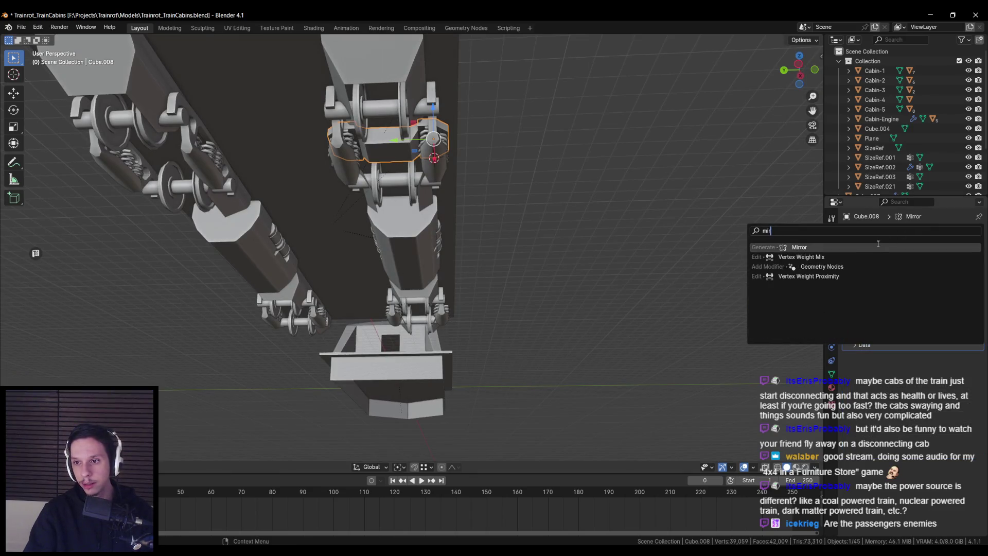
{"action": "left_click", "coordinate": [787, 267]}
{"action": "left_click", "coordinate": [962, 406]}
{"action": "left_click", "coordinate": [969, 411]}
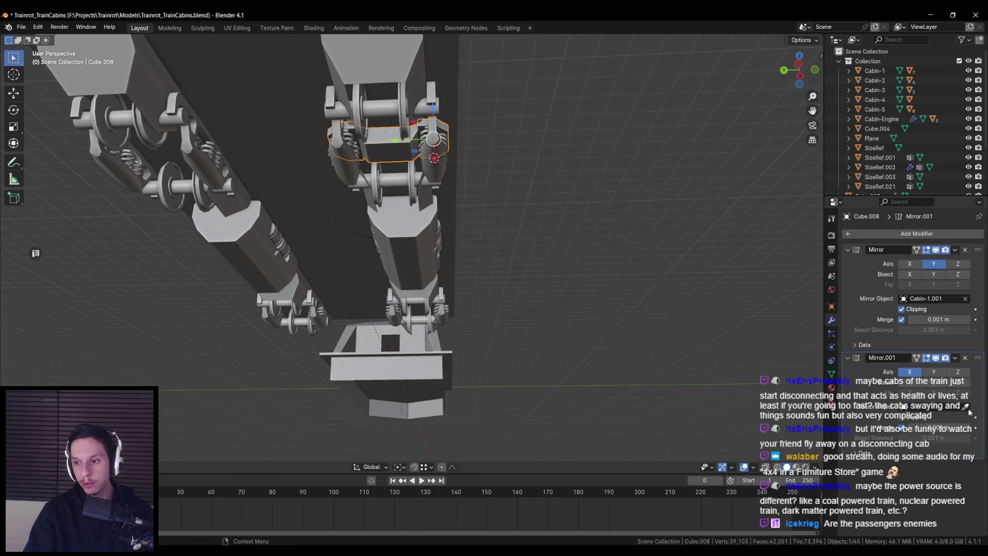
{"action": "left_click", "coordinate": [330, 187]}
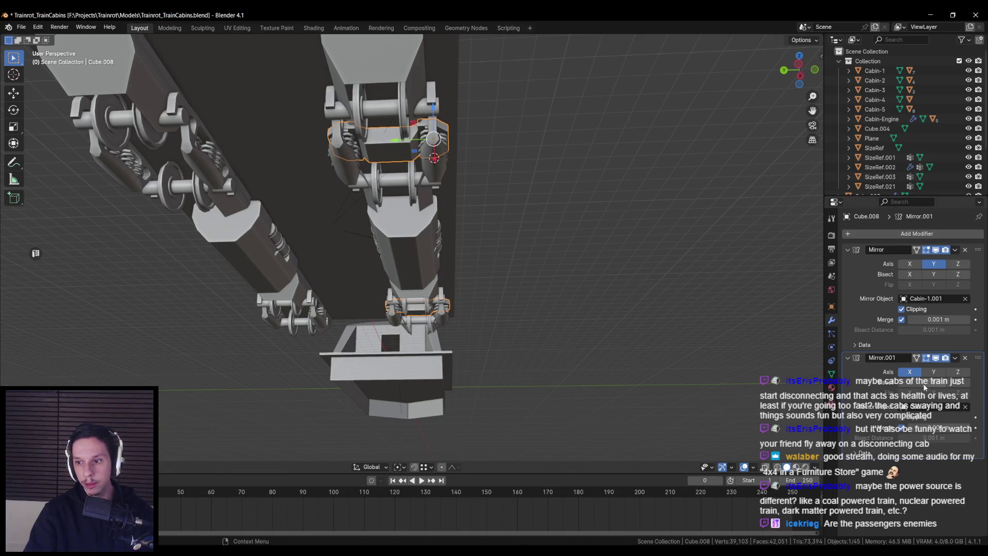
{"action": "left_click", "coordinate": [934, 373]}
{"action": "mouse_move", "coordinate": [720, 355]}
{"action": "middle_mouse_down"}
{"action": "mouse_move", "coordinate": [520, 336]}
{"action": "mouse_move", "coordinate": [481, 320]}
{"action": "mouse_move", "coordinate": [453, 335]}
{"action": "mouse_move", "coordinate": [452, 352]}
{"action": "middle_mouse_up"}
Save the train cabins file and switch to the Unreal level Lvl_ThirdPerson
{"action": "key", "text": "ctrl+s"}
{"action": "scroll", "coordinate": [453, 339], "scroll_direction": "up", "scroll_amount": 2}
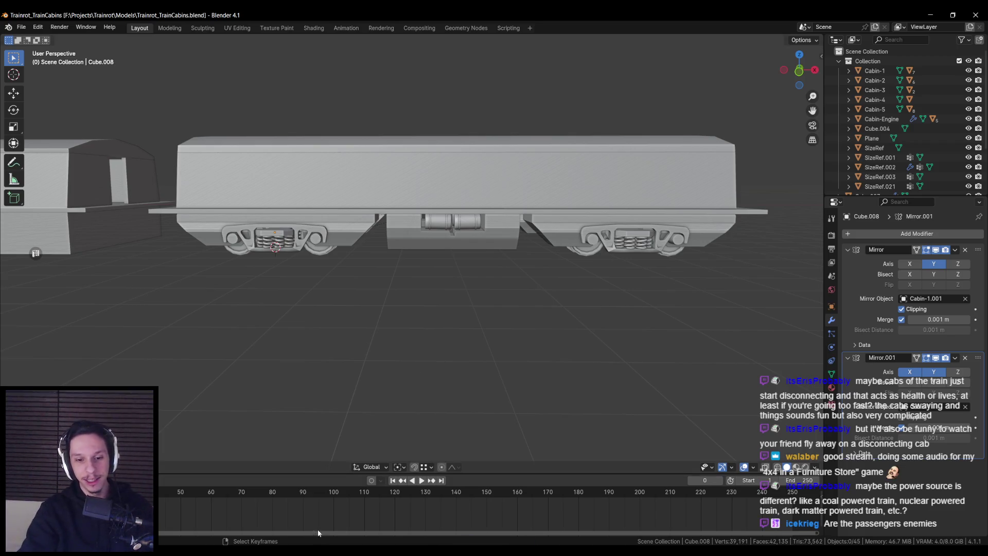
{"action": "key", "text": "alt+Tab"}
{"action": "right_click_drag", "start_coordinate": [278, 243], "coordinate": [273, 243]}
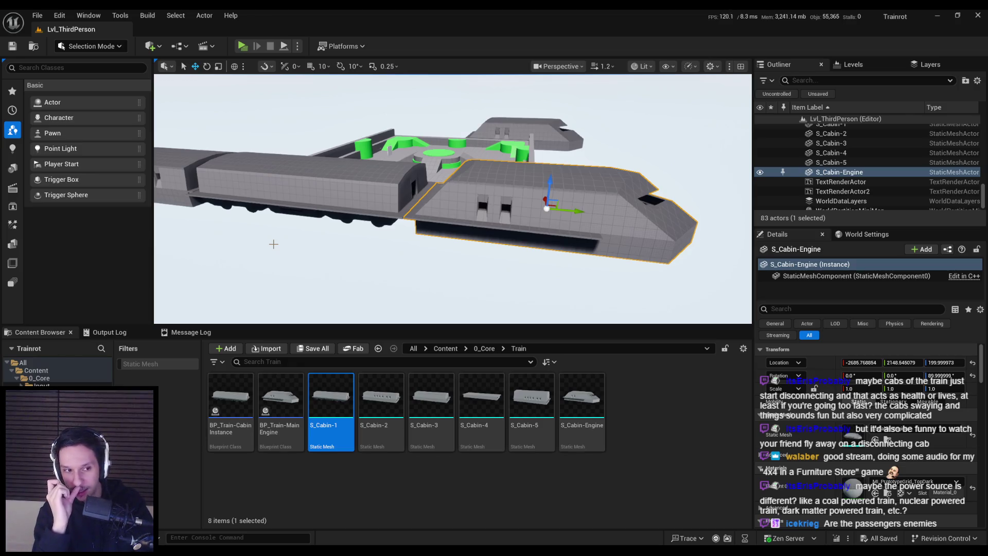
{"action": "scroll", "coordinate": [273, 244], "scroll_direction": "up", "scroll_amount": 5}
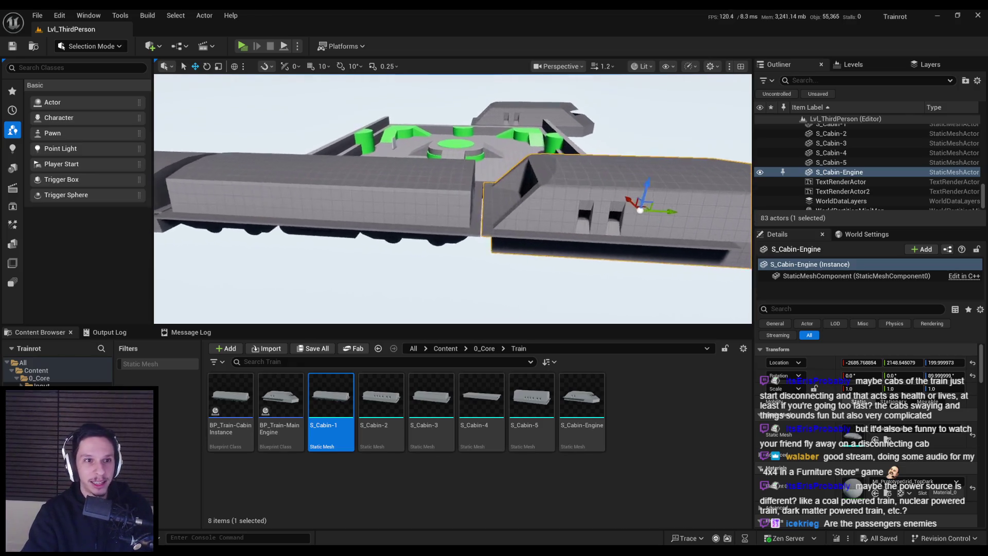
{"action": "right_click_drag", "start_coordinate": [452, 199], "coordinate": [453, 199]}
{"action": "right_click_drag", "start_coordinate": [395, 244], "coordinate": [434, 267]}
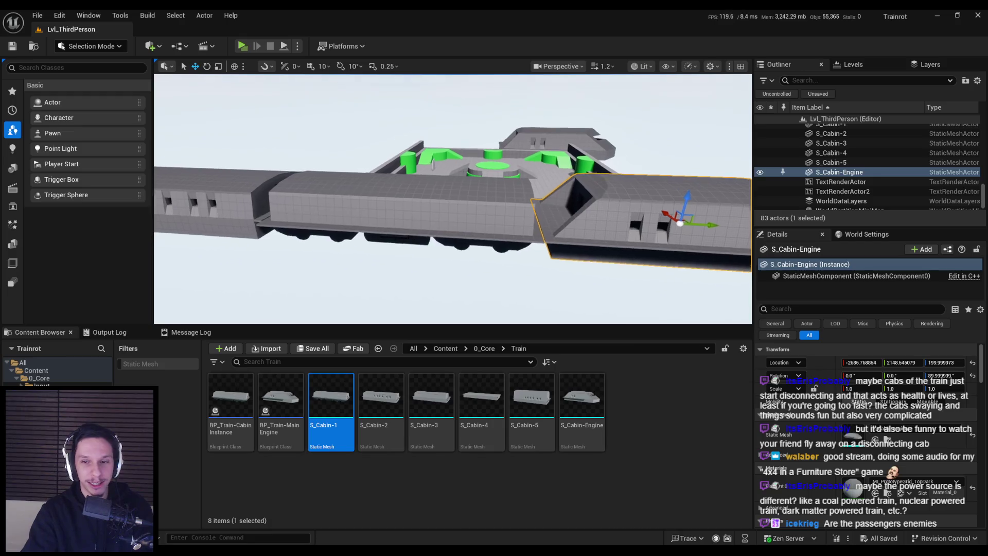
{"action": "right_click_drag", "start_coordinate": [434, 267], "coordinate": [433, 267]}
{"action": "key", "text": "alt+Tab"}
Select the engine's underframe block Cabin-1.002, delete it, undo the deletion, and save
{"action": "mouse_move", "coordinate": [422, 263]}
{"action": "middle_mouse_down"}
{"action": "mouse_move", "coordinate": [322, 263]}
{"action": "mouse_move", "coordinate": [542, 257]}
{"action": "mouse_move", "coordinate": [425, 269]}
{"action": "mouse_move", "coordinate": [388, 252]}
{"action": "mouse_move", "coordinate": [415, 251]}
{"action": "mouse_move", "coordinate": [565, 268]}
{"action": "mouse_move", "coordinate": [516, 259]}
{"action": "mouse_move", "coordinate": [414, 307]}
{"action": "middle_mouse_up"}
{"action": "left_click", "coordinate": [516, 258]}
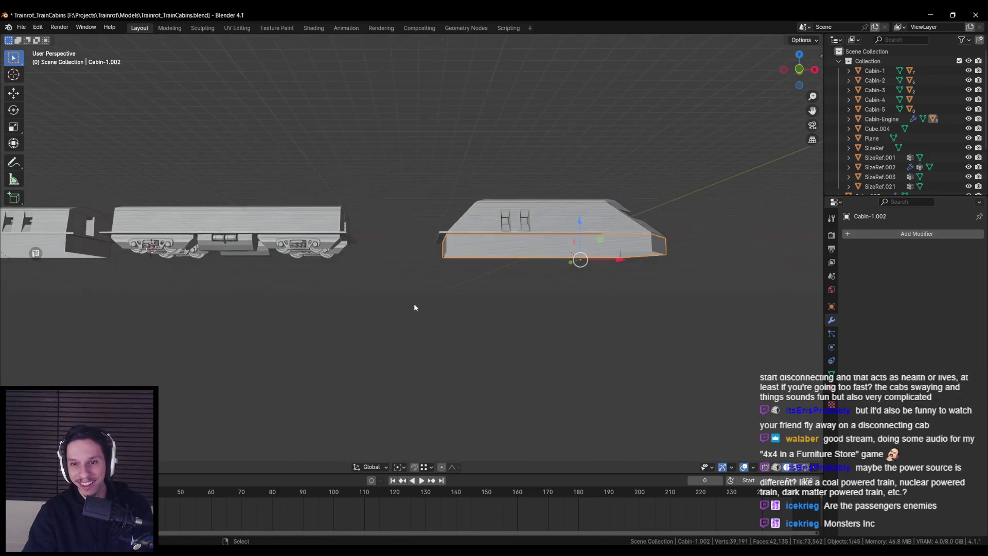
{"action": "mouse_move", "coordinate": [525, 299]}
{"action": "middle_mouse_down"}
{"action": "mouse_move", "coordinate": [364, 287]}
{"action": "mouse_move", "coordinate": [341, 294]}
{"action": "mouse_move", "coordinate": [396, 297]}
{"action": "middle_mouse_up"}
{"action": "key", "text": "Delete"}
{"action": "key", "text": "ctrl+z"}
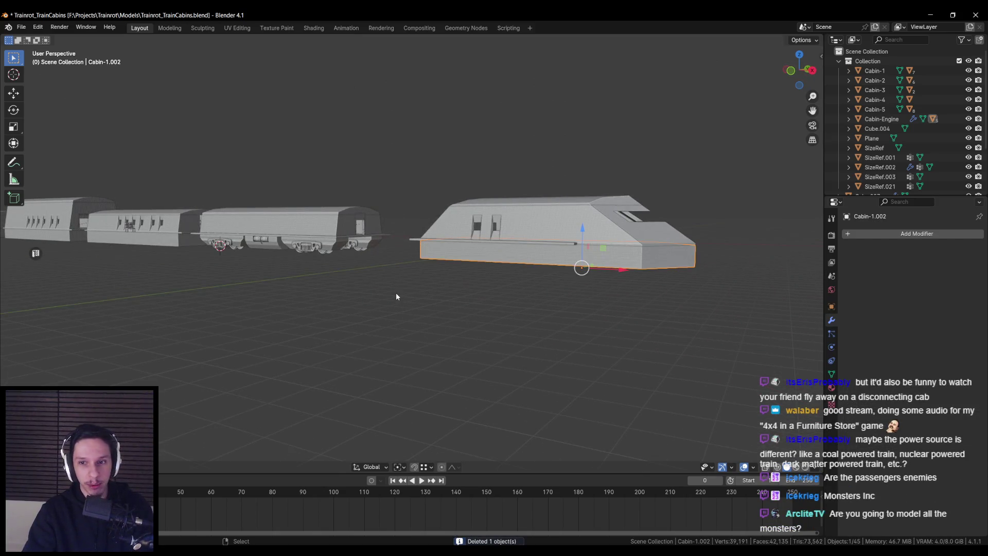
{"action": "middle_click_drag", "start_coordinate": [576, 300], "coordinate": [441, 300]}
{"action": "scroll", "coordinate": [441, 300], "scroll_direction": "up", "scroll_amount": 1}
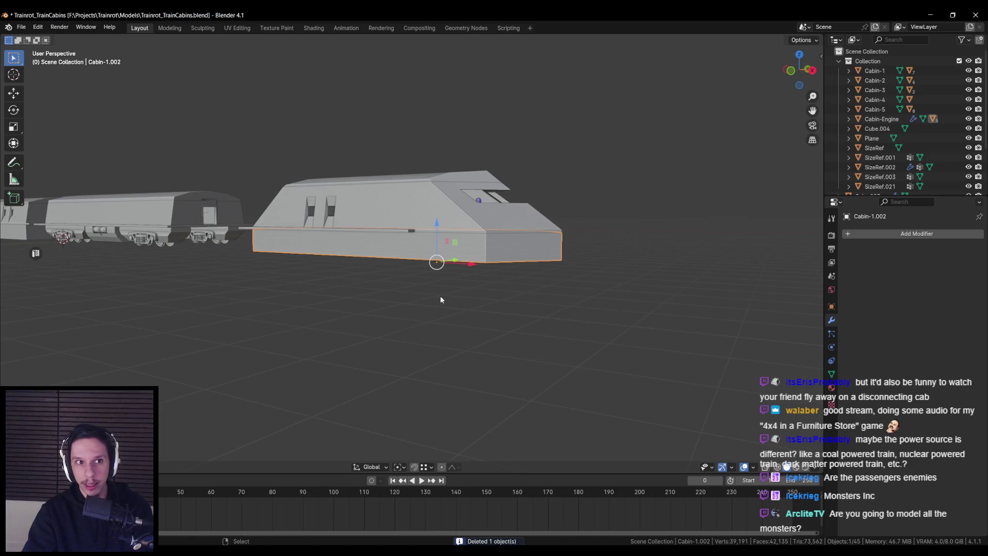
{"action": "key", "text": "ctrl+s"}
In Edit Mode, front view with X-ray, delete the vertices at the block's left end
{"action": "mouse_move", "coordinate": [433, 295]}
{"action": "middle_mouse_down"}
{"action": "mouse_move", "coordinate": [418, 295]}
{"action": "mouse_move", "coordinate": [470, 286]}
{"action": "mouse_move", "coordinate": [467, 262]}
{"action": "mouse_move", "coordinate": [402, 287]}
{"action": "mouse_move", "coordinate": [429, 238]}
{"action": "mouse_move", "coordinate": [353, 322]}
{"action": "mouse_move", "coordinate": [406, 303]}
{"action": "middle_mouse_up"}
{"action": "scroll", "coordinate": [353, 322], "scroll_direction": "up", "scroll_amount": 3}
{"action": "key", "text": "Tab"}
{"action": "scroll", "coordinate": [435, 294], "scroll_direction": "down", "scroll_amount": 3}
{"action": "key", "text": "KP_1"}
{"action": "key", "text": "alt+z"}
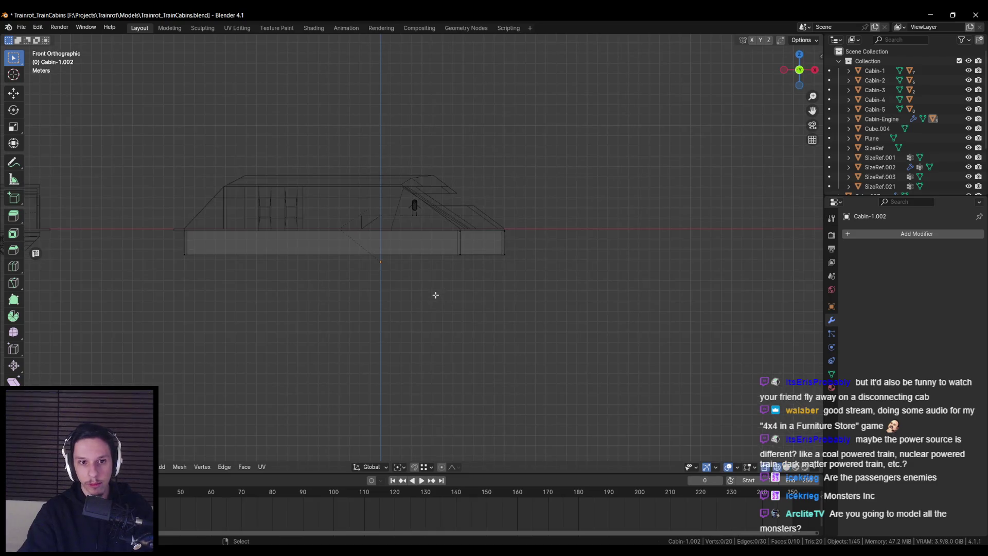
{"action": "left_click_drag", "start_coordinate": [160, 206], "coordinate": [216, 262]}
{"action": "key", "text": "x"}
{"action": "left_click", "coordinate": [288, 269]}
{"action": "key", "text": "alt+z"}
{"action": "scroll", "coordinate": [337, 218], "scroll_direction": "up", "scroll_amount": 4}
Inspect the trimmed block, leave Edit Mode and return to perspective view
{"action": "mouse_move", "coordinate": [338, 218]}
{"action": "middle_mouse_down"}
{"action": "mouse_move", "coordinate": [430, 220]}
{"action": "mouse_move", "coordinate": [414, 200]}
{"action": "mouse_move", "coordinate": [313, 300]}
{"action": "middle_mouse_up"}
{"action": "left_click", "coordinate": [415, 199]}
{"action": "key", "text": "Tab"}
{"action": "scroll", "coordinate": [301, 305], "scroll_direction": "down", "scroll_amount": 5}
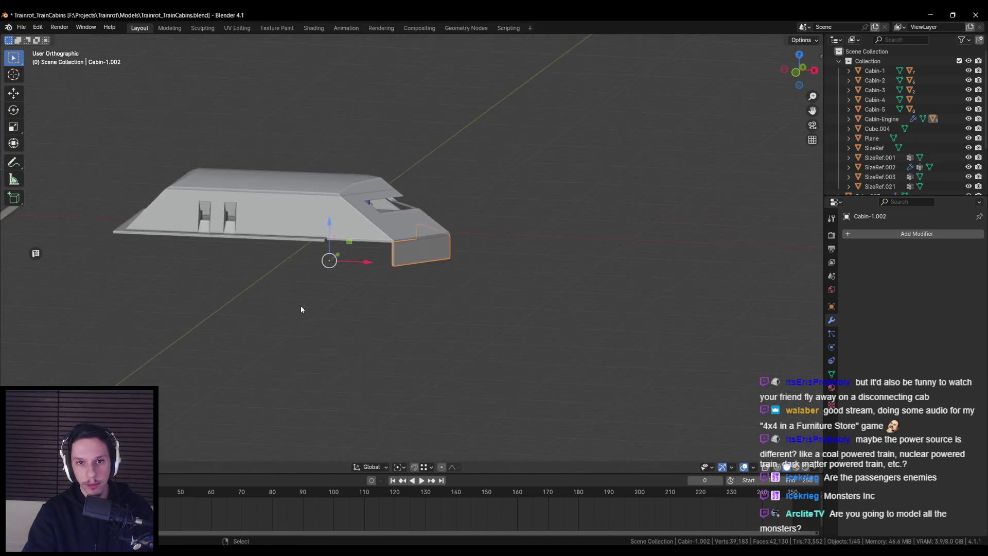
{"action": "key", "text": "KP_5"}
{"action": "middle_click_drag", "start_coordinate": [300, 305], "coordinate": [558, 291]}
Select the first cabin's bogies and Cabin-1 in front X-ray view, then save
{"action": "left_click", "coordinate": [462, 289]}
{"action": "key", "text": "KP_1"}
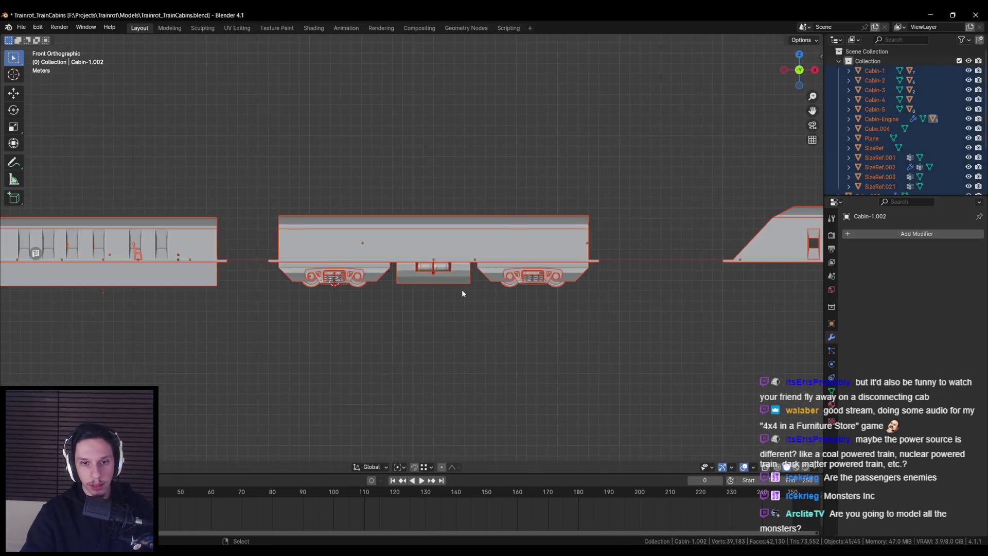
{"action": "key", "text": "alt+z"}
{"action": "key", "text": "alt+z"}
{"action": "key", "text": "ctrl+z"}
{"action": "key", "text": "ctrl+z"}
{"action": "key", "text": "ctrl+z"}
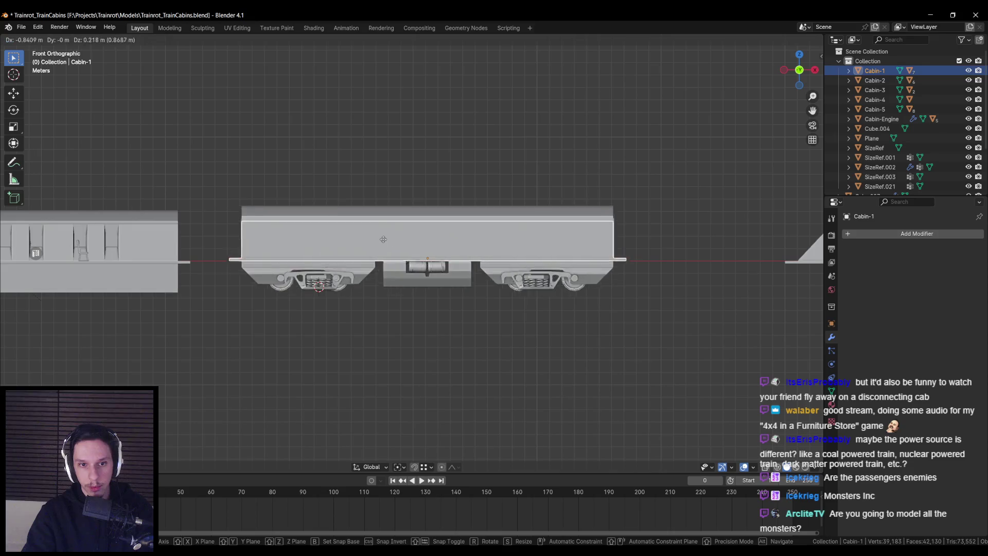
{"action": "key", "text": "alt+z"}
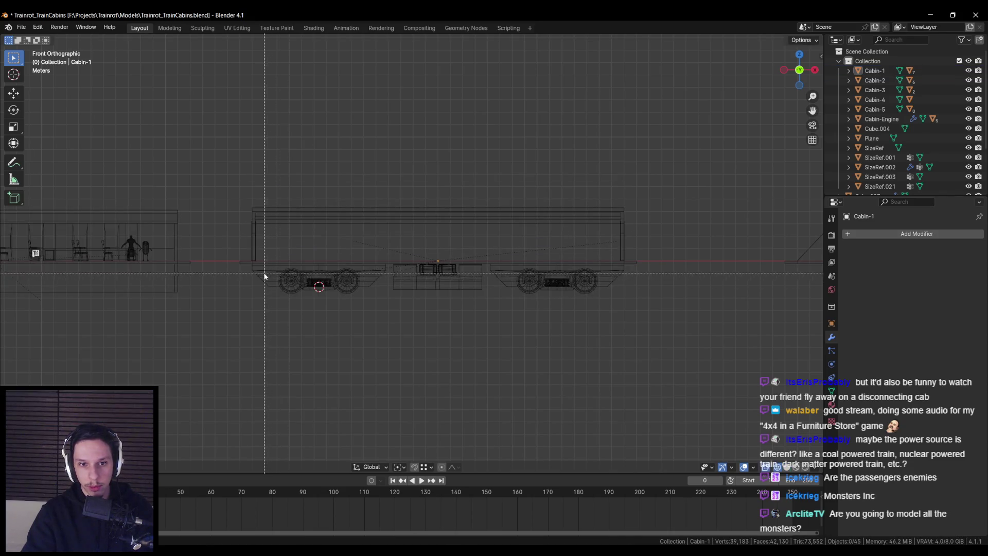
{"action": "left_click_drag", "start_coordinate": [260, 273], "coordinate": [384, 307]}
{"action": "key", "text": "alt+z"}
{"action": "left_click", "coordinate": [388, 234], "text": "alt"}
{"action": "left_click", "coordinate": [391, 239]}
{"action": "key", "text": "g"}
{"action": "key", "text": "Escape"}
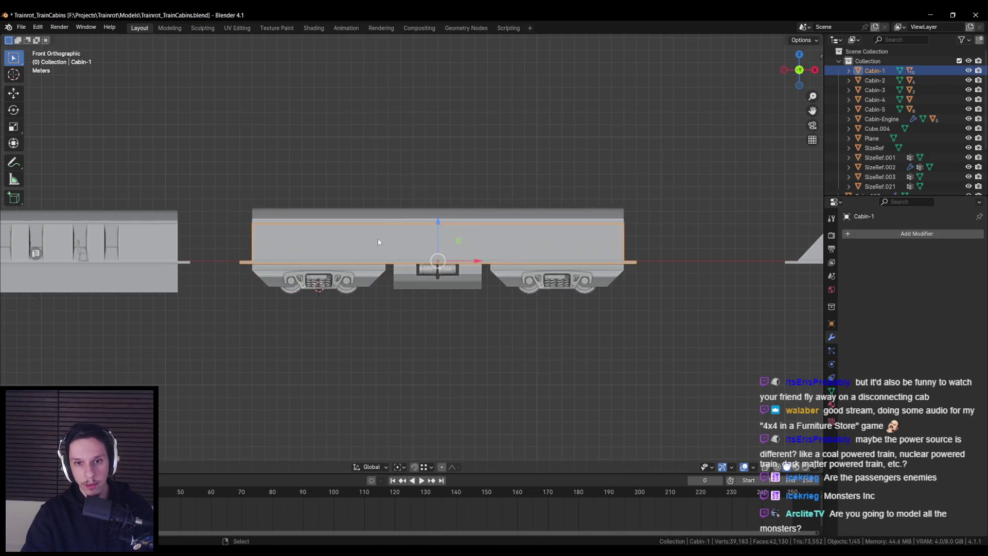
{"action": "middle_click_drag", "start_coordinate": [375, 286], "coordinate": [346, 280], "text": "shift"}
{"action": "key", "text": "ctrl+s"}
Duplicate the cabin's bogies and coupling under the engine, then undo the copy
{"action": "key", "text": "alt+z"}
{"action": "mouse_move", "coordinate": [214, 259]}
{"action": "left_mouse_down"}
{"action": "mouse_move", "coordinate": [381, 296]}
{"action": "mouse_move", "coordinate": [604, 319]}
{"action": "left_mouse_up"}
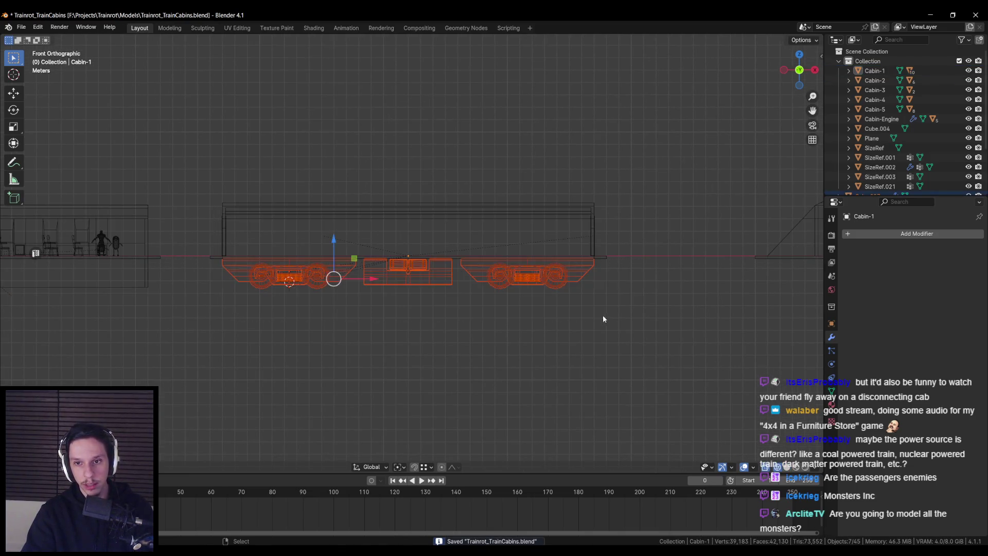
{"action": "key", "text": "alt+z"}
{"action": "scroll", "coordinate": [504, 308], "scroll_direction": "down", "scroll_amount": 3}
{"action": "mouse_move", "coordinate": [505, 308]}
{"action": "middle_mouse_down", "text": "shift"}
{"action": "mouse_move", "coordinate": [353, 296]}
{"action": "mouse_move", "coordinate": [312, 273]}
{"action": "middle_mouse_up", "text": "shift"}
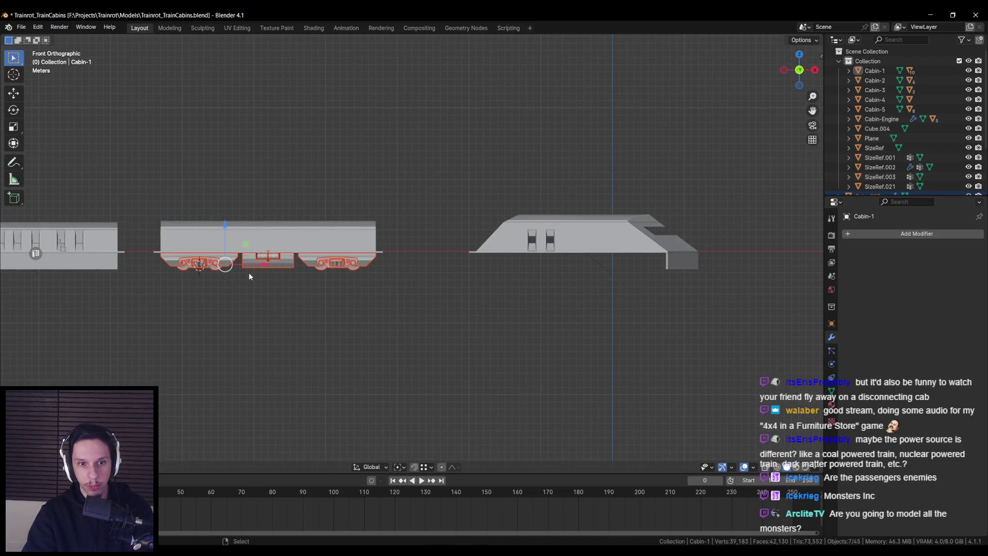
{"action": "key", "text": "shift+d"}
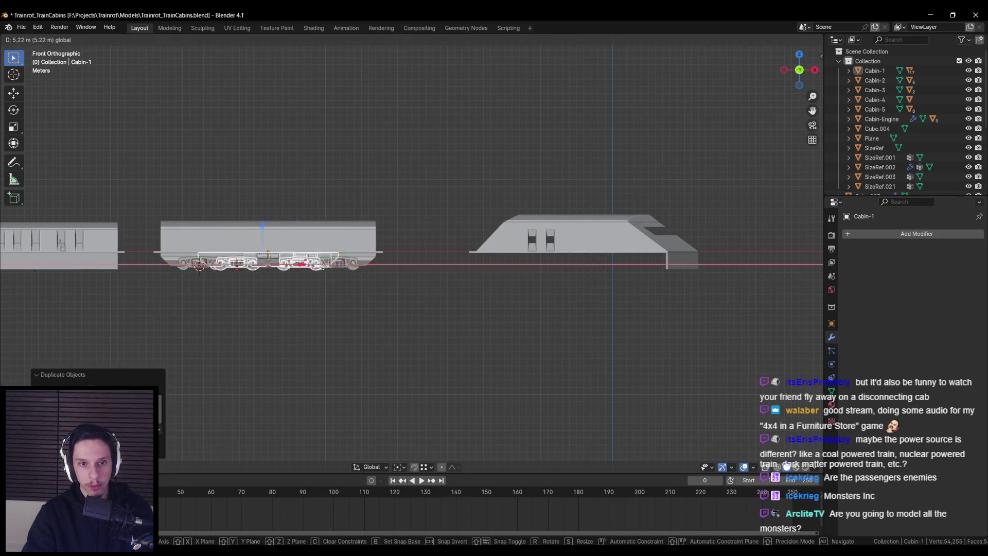
{"action": "left_click", "coordinate": [413, 290]}
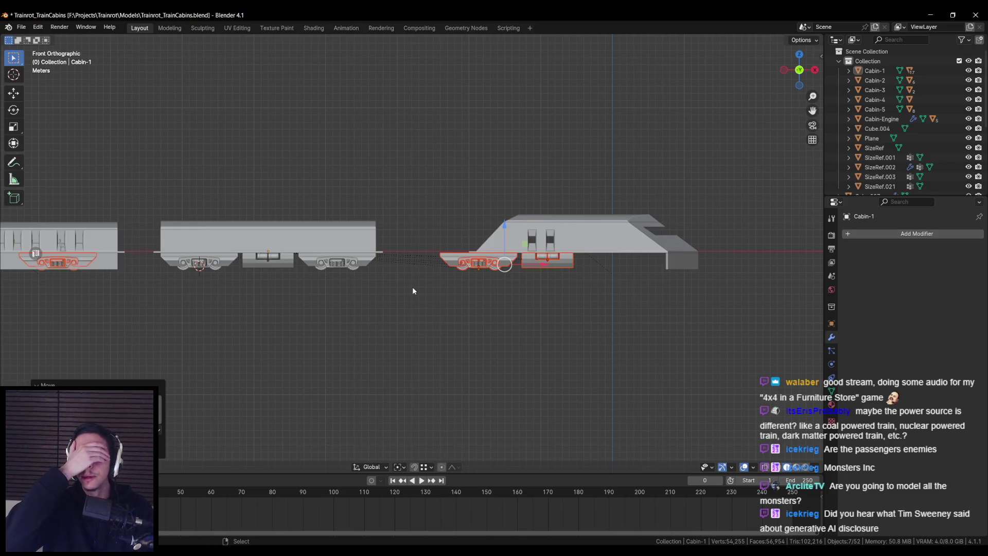
{"action": "key", "text": "ctrl+z"}
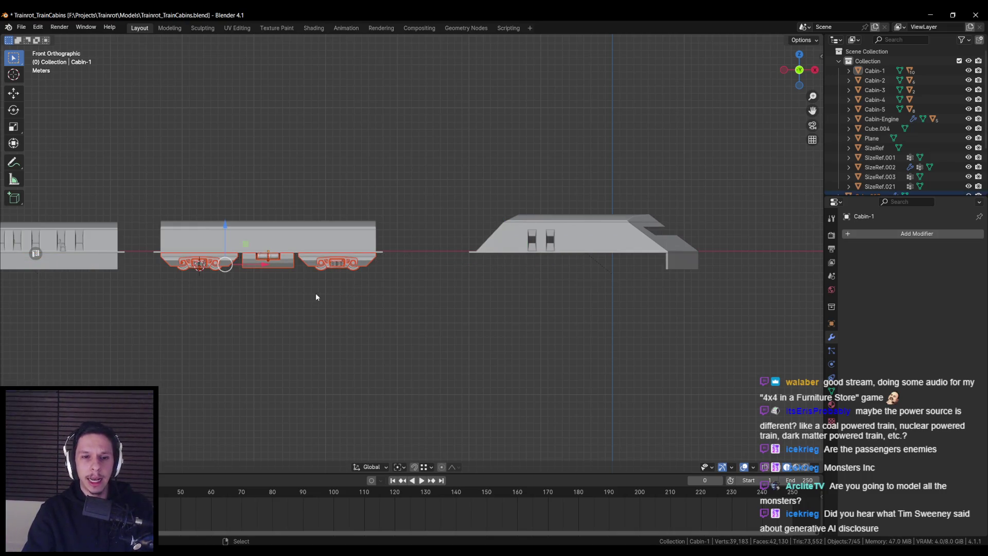
Save the file and orbit to view the cabin from below
{"action": "scroll", "coordinate": [280, 294], "scroll_direction": "up", "scroll_amount": 1}
{"action": "key", "text": "ctrl+s"}
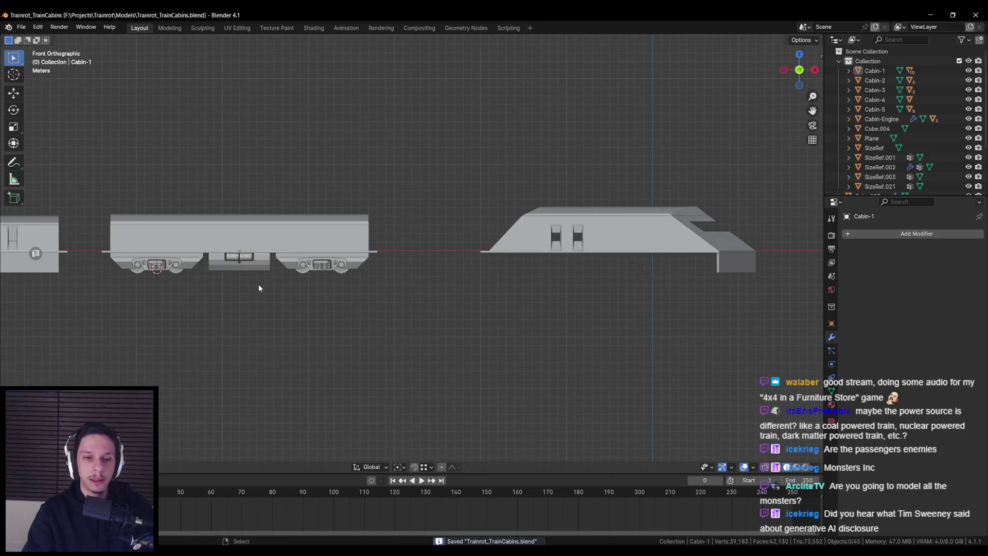
{"action": "mouse_move", "coordinate": [163, 300]}
{"action": "middle_mouse_down"}
{"action": "mouse_move", "coordinate": [445, 207]}
{"action": "mouse_move", "coordinate": [371, 237]}
{"action": "middle_mouse_up"}
{"action": "scroll", "coordinate": [370, 236], "scroll_direction": "up", "scroll_amount": 2}
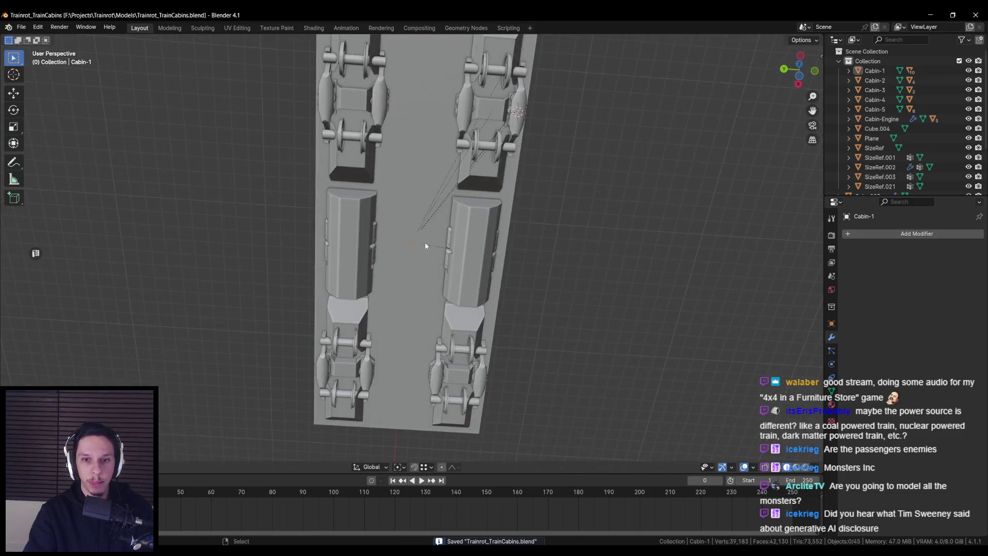
Inspect the cabin's underside, select Cube.007 beneath it, and save the file
{"action": "left_click", "coordinate": [409, 250]}
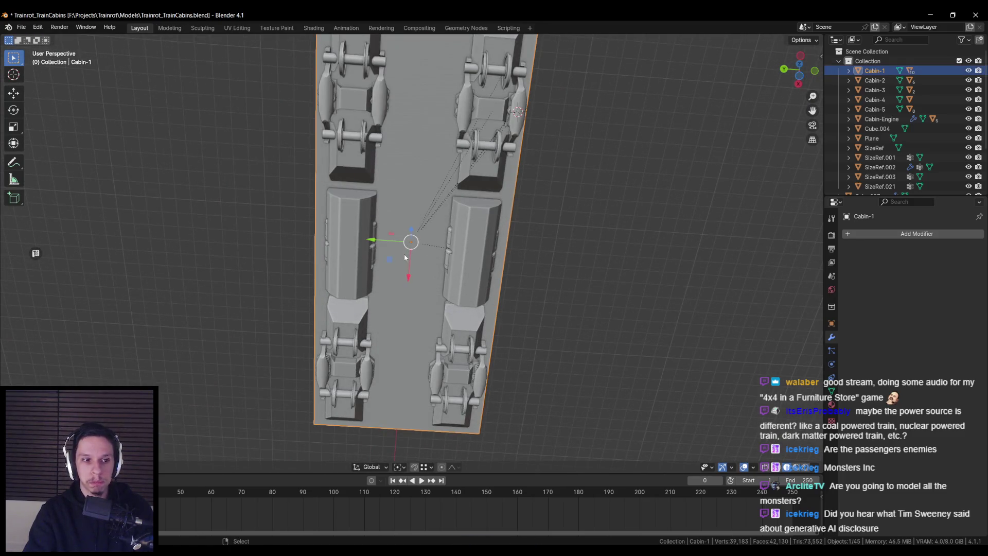
{"action": "middle_click_drag", "start_coordinate": [404, 258], "coordinate": [389, 284]}
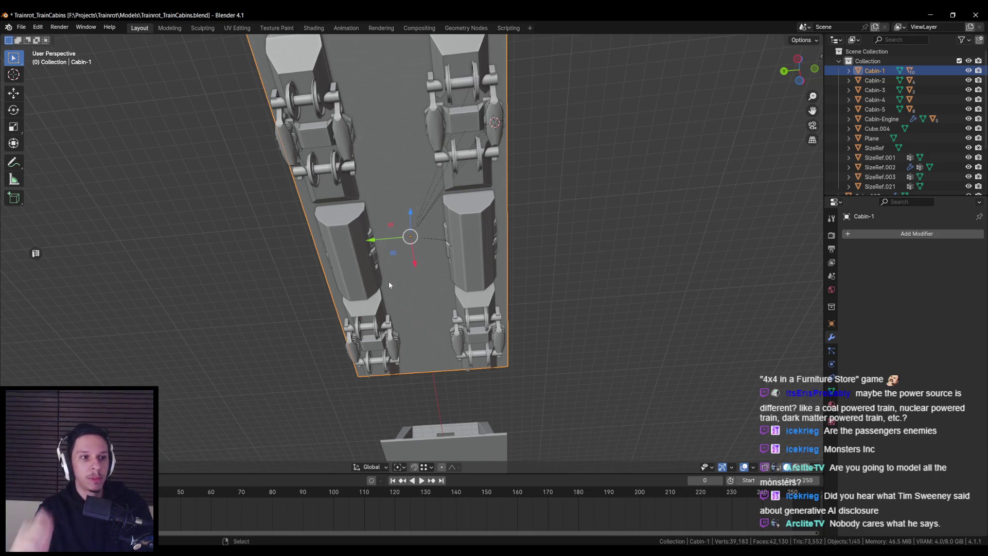
{"action": "mouse_move", "coordinate": [389, 285]}
{"action": "middle_mouse_down"}
{"action": "mouse_move", "coordinate": [547, 335]}
{"action": "mouse_move", "coordinate": [525, 349]}
{"action": "middle_mouse_up"}
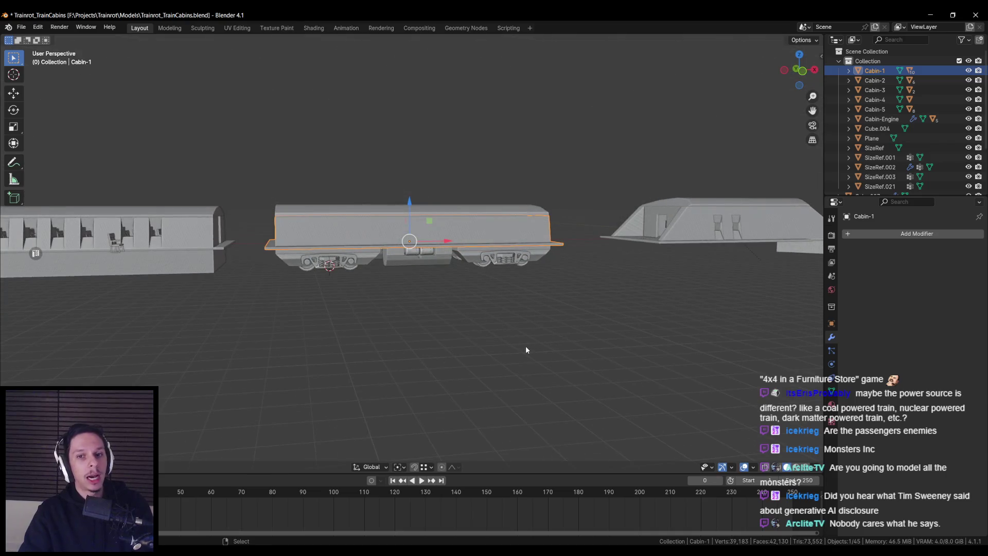
{"action": "scroll", "coordinate": [526, 350], "scroll_direction": "up", "scroll_amount": 2}
{"action": "left_click", "coordinate": [526, 350]}
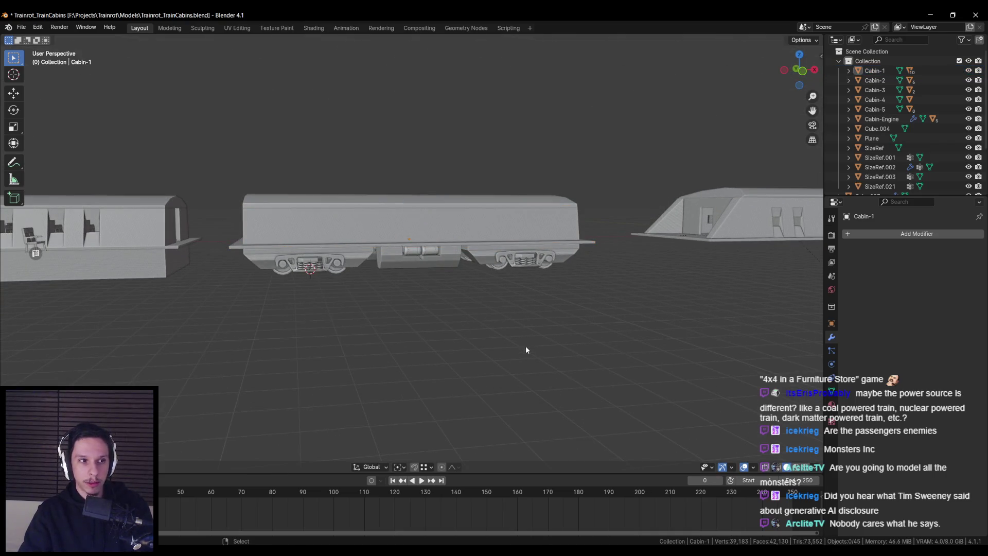
{"action": "key", "text": "ctrl+s"}
{"action": "mouse_move", "coordinate": [519, 338]}
{"action": "middle_mouse_down"}
{"action": "mouse_move", "coordinate": [498, 287]}
{"action": "mouse_move", "coordinate": [504, 273]}
{"action": "middle_mouse_up"}
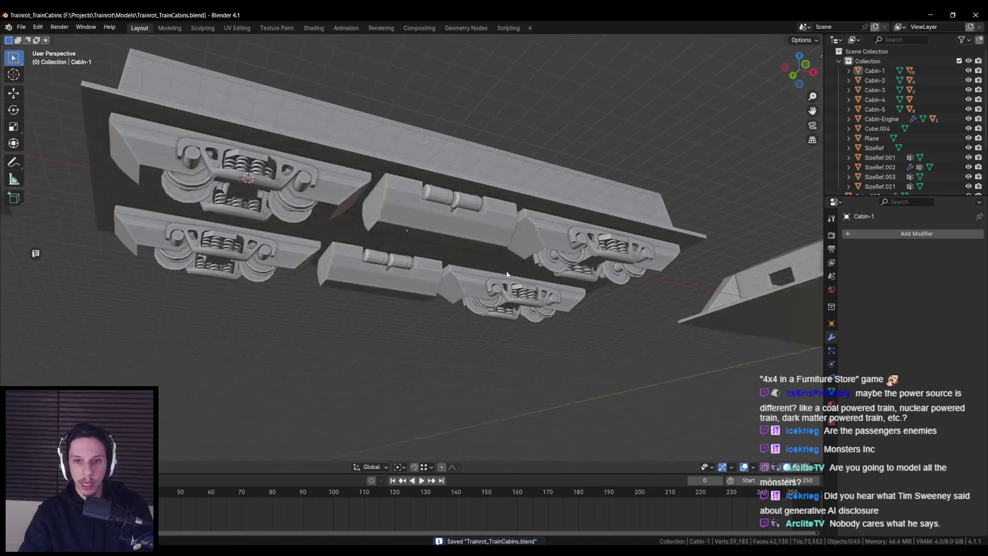
{"action": "scroll", "coordinate": [441, 212], "scroll_direction": "up", "scroll_amount": 3}
{"action": "mouse_move", "coordinate": [441, 212]}
{"action": "middle_mouse_down"}
{"action": "mouse_move", "coordinate": [456, 236]}
{"action": "mouse_move", "coordinate": [494, 221]}
{"action": "mouse_move", "coordinate": [487, 200]}
{"action": "mouse_move", "coordinate": [477, 230]}
{"action": "mouse_move", "coordinate": [487, 221]}
{"action": "mouse_move", "coordinate": [427, 282]}
{"action": "mouse_move", "coordinate": [464, 270]}
{"action": "mouse_move", "coordinate": [429, 279]}
{"action": "middle_mouse_up"}
{"action": "left_click", "coordinate": [427, 282]}
{"action": "key", "text": "ctrl+s"}
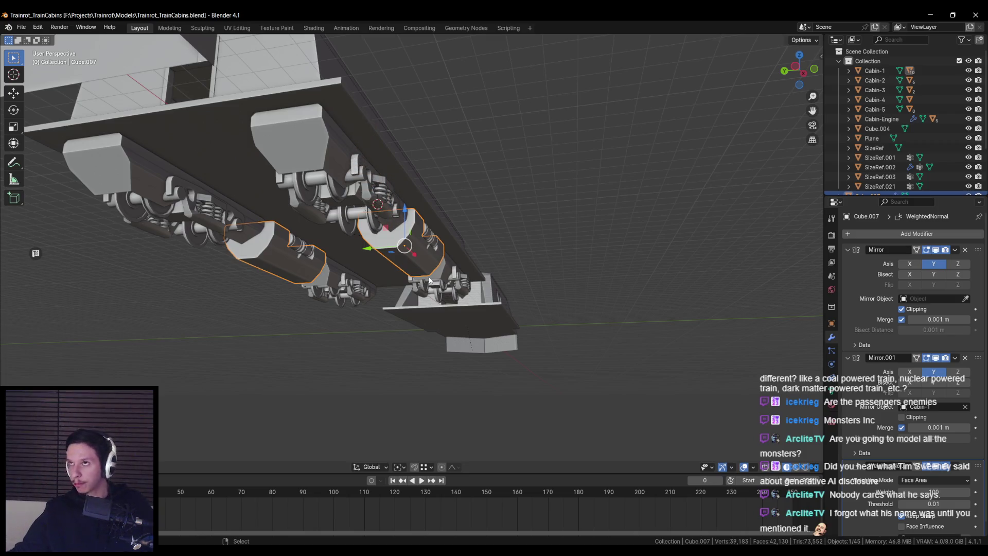
Frame the underframe Cabin-1.001 in Edit Mode, save, and isolate it in local view
{"action": "middle_click_drag", "start_coordinate": [412, 301], "coordinate": [433, 319]}
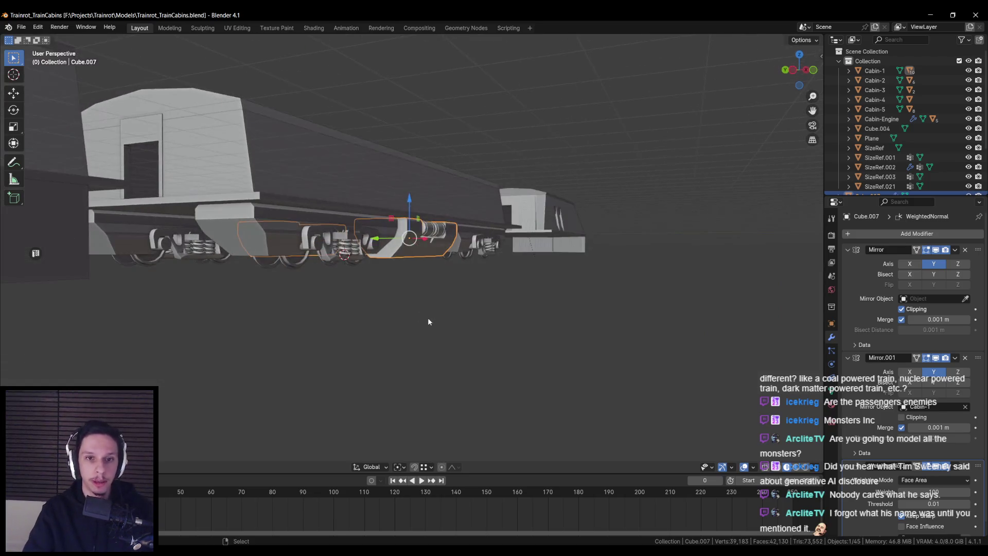
{"action": "left_click", "coordinate": [248, 229]}
{"action": "key", "text": "KP_Decimal"}
{"action": "key", "text": "Tab"}
{"action": "scroll", "coordinate": [323, 263], "scroll_direction": "up", "scroll_amount": 5}
{"action": "mouse_move", "coordinate": [323, 263]}
{"action": "middle_mouse_down"}
{"action": "mouse_move", "coordinate": [275, 288]}
{"action": "mouse_move", "coordinate": [382, 270]}
{"action": "mouse_move", "coordinate": [363, 301]}
{"action": "mouse_move", "coordinate": [388, 292]}
{"action": "mouse_move", "coordinate": [286, 304]}
{"action": "mouse_move", "coordinate": [369, 276]}
{"action": "middle_mouse_up"}
{"action": "key", "text": "ctrl+s"}
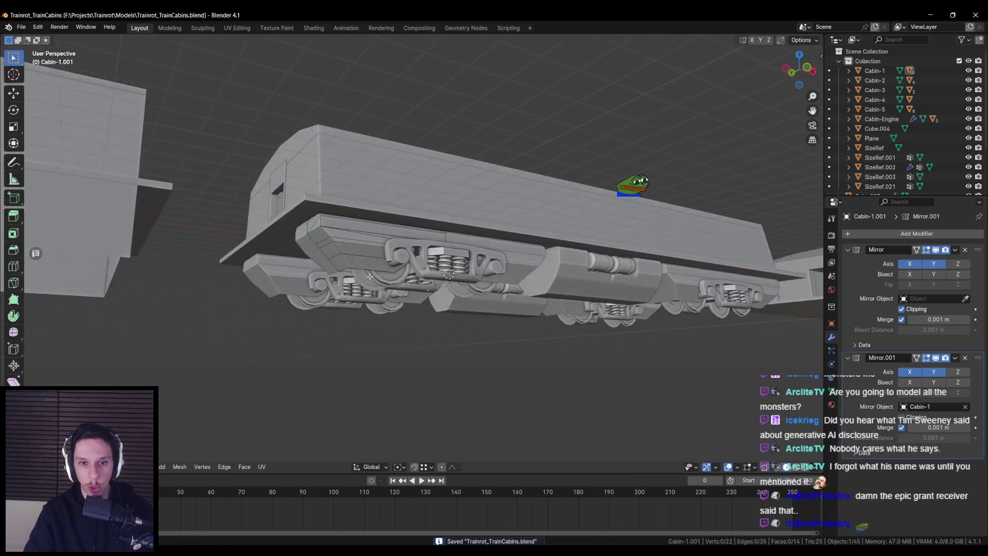
{"action": "key", "text": "KP_Divide"}
Inspect the underframe from the front, try selecting an end edge, and save the file
{"action": "scroll", "coordinate": [416, 238], "scroll_direction": "up", "scroll_amount": 3}
{"action": "mouse_move", "coordinate": [416, 238]}
{"action": "middle_mouse_down"}
{"action": "mouse_move", "coordinate": [397, 282]}
{"action": "mouse_move", "coordinate": [587, 282]}
{"action": "middle_mouse_up"}
{"action": "key", "text": "KP_1"}
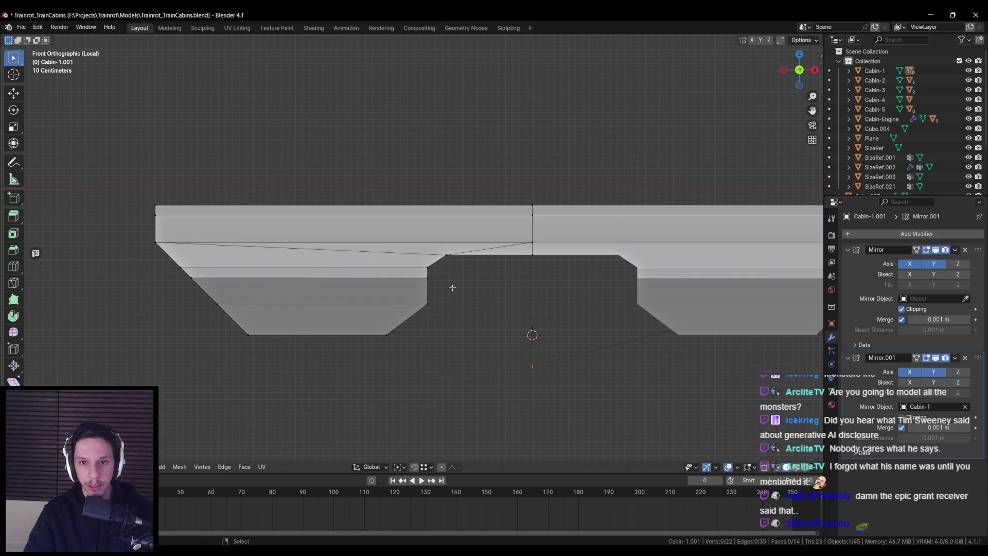
{"action": "key", "text": "Tab"}
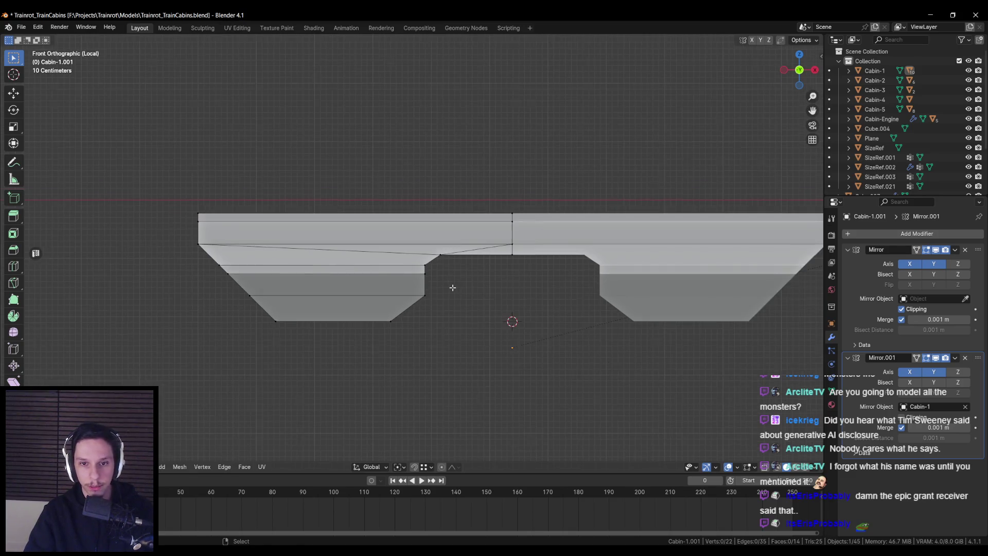
{"action": "mouse_move", "coordinate": [452, 287]}
{"action": "middle_mouse_down"}
{"action": "mouse_move", "coordinate": [484, 288]}
{"action": "mouse_move", "coordinate": [451, 278]}
{"action": "middle_mouse_up"}
{"action": "scroll", "coordinate": [450, 278], "scroll_direction": "up", "scroll_amount": 5}
{"action": "key", "text": "Tab"}
{"action": "left_click", "coordinate": [394, 272]}
{"action": "right_click", "coordinate": [525, 303]}
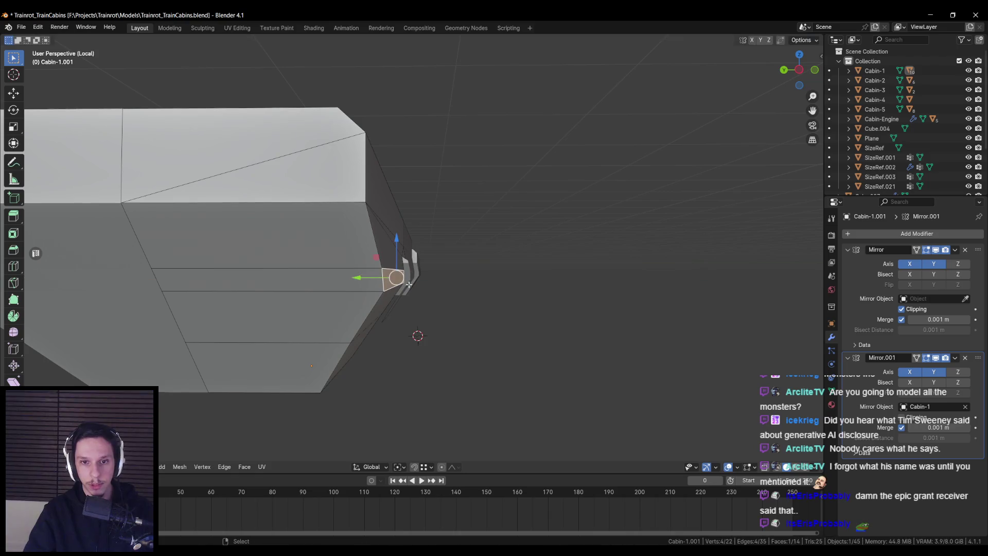
{"action": "key", "text": "Tab"}
{"action": "scroll", "coordinate": [370, 298], "scroll_direction": "down", "scroll_amount": 5}
{"action": "key", "text": "ctrl+s"}
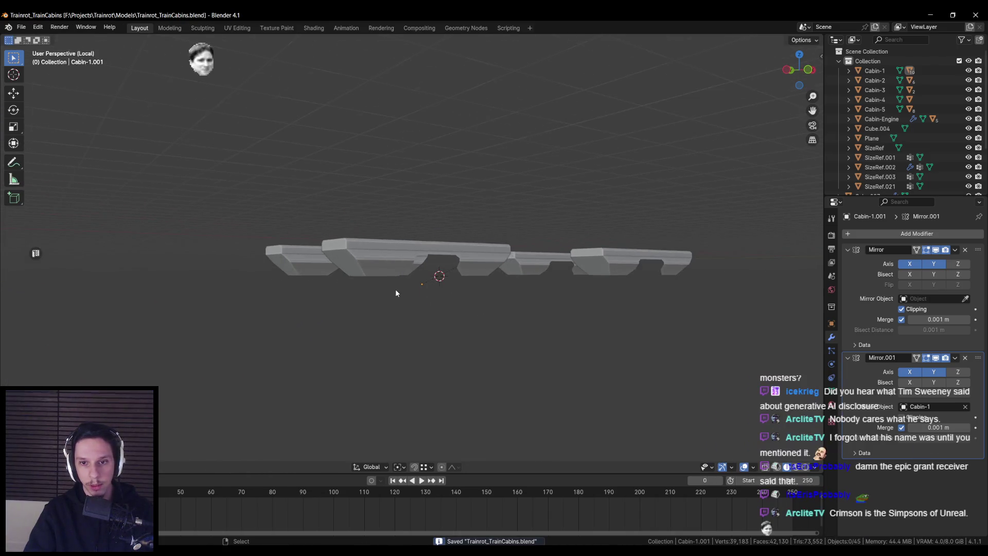
Select Cabin-1.001 and frame its underframe in local view for editing
{"action": "left_click", "coordinate": [348, 273]}
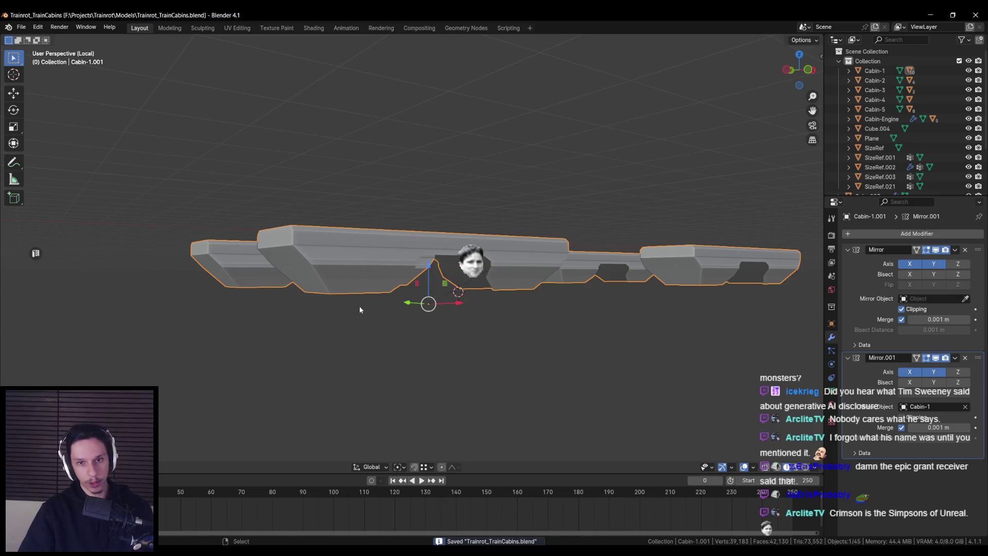
{"action": "key", "text": "Tab"}
{"action": "key", "text": "KP_Decimal"}
{"action": "middle_click_drag", "start_coordinate": [359, 305], "coordinate": [408, 288]}
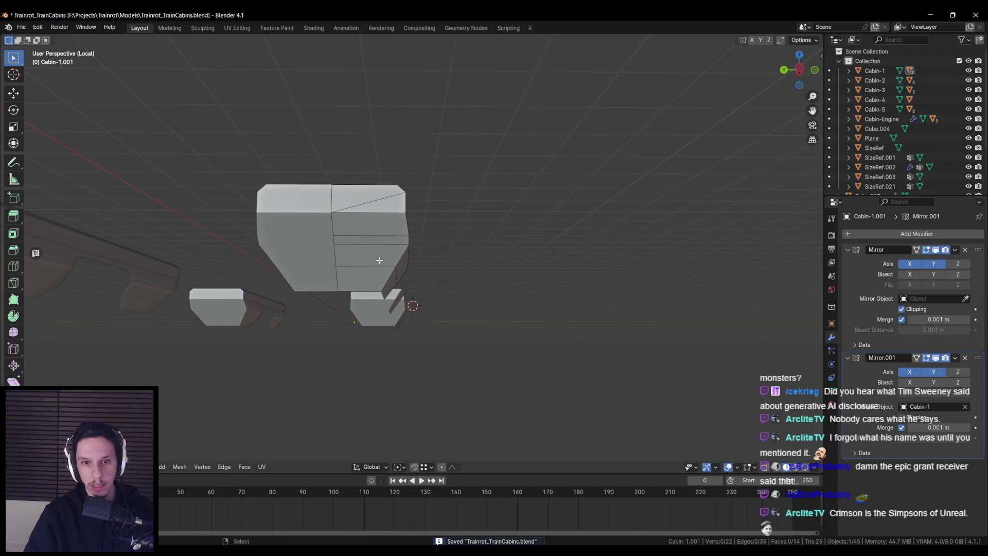
{"action": "key", "text": "KP_Divide"}
{"action": "scroll", "coordinate": [374, 251], "scroll_direction": "up", "scroll_amount": 3}
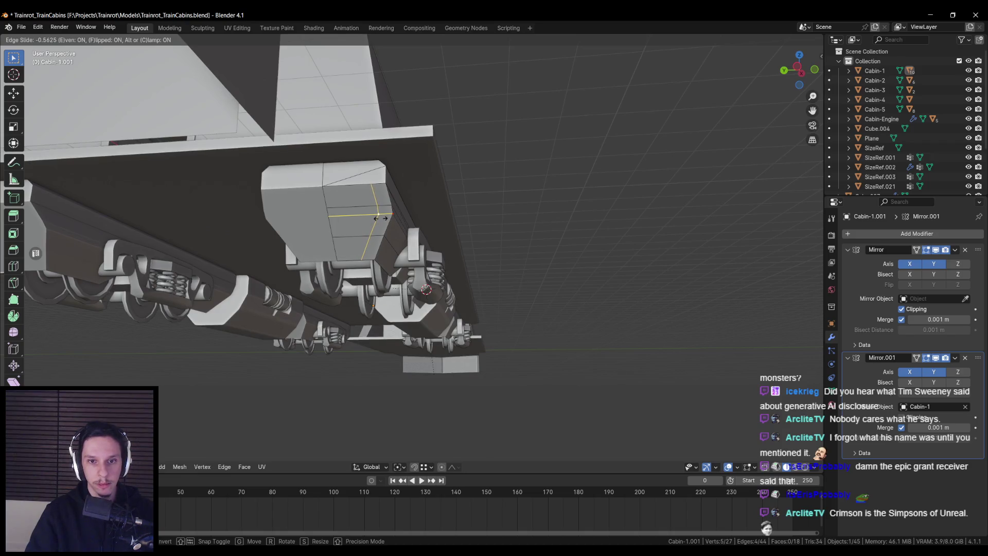
{"action": "right_click", "coordinate": [354, 251]}
{"action": "key", "text": "Escape"}
{"action": "key", "text": "Tab"}
{"action": "key", "text": "KP_Decimal"}
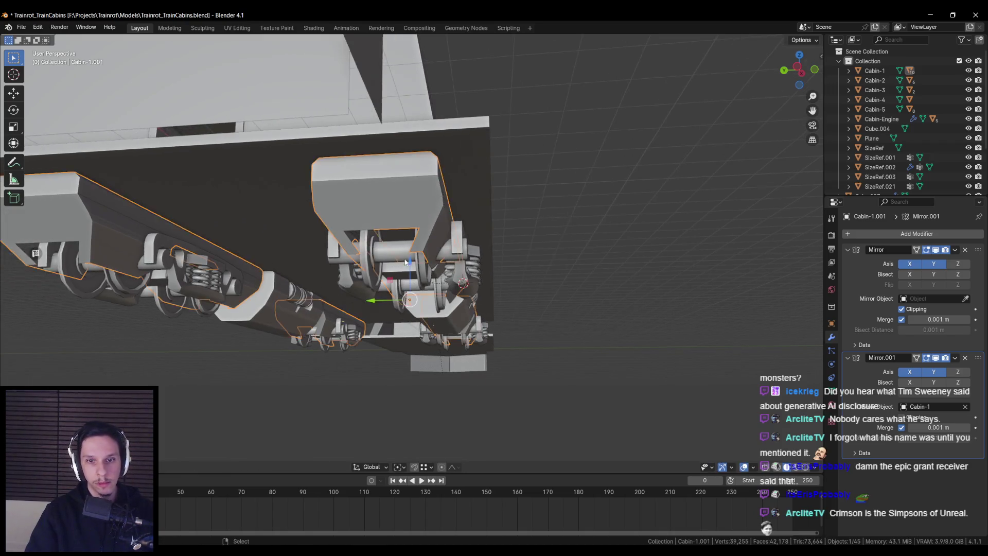
Move the underframe notch vertex along X toward the bogie
{"action": "key", "text": "Tab"}
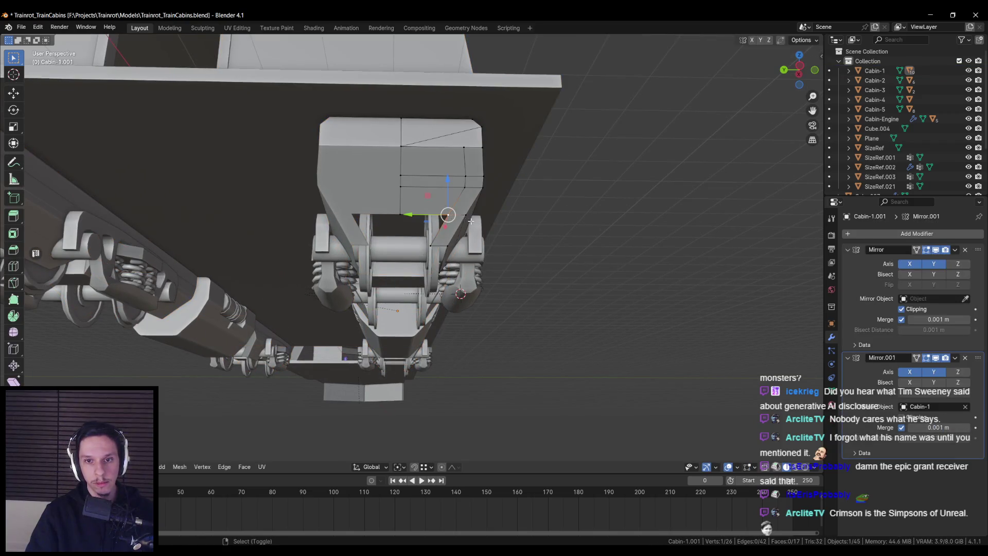
{"action": "key", "text": "g"}
{"action": "key", "text": "x"}
{"action": "left_click", "coordinate": [430, 242]}
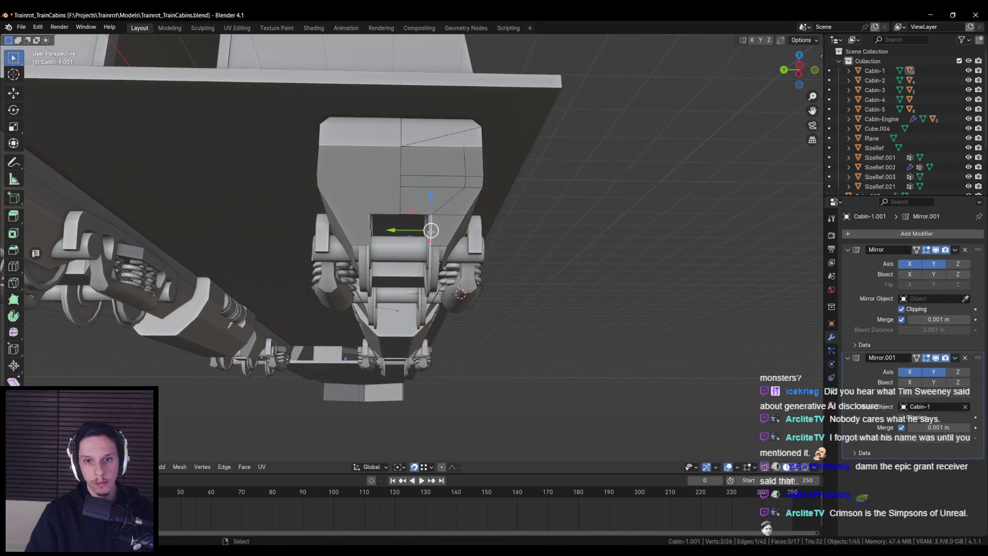
{"action": "key", "text": "g"}
{"action": "key", "text": "x"}
{"action": "key", "text": "Escape"}
{"action": "middle_click_drag", "start_coordinate": [400, 231], "coordinate": [401, 234]}
Finish sliding the notch edge about 0.23 m, then view the train cars side-on
{"action": "key", "text": "g"}
{"action": "key", "text": "x"}
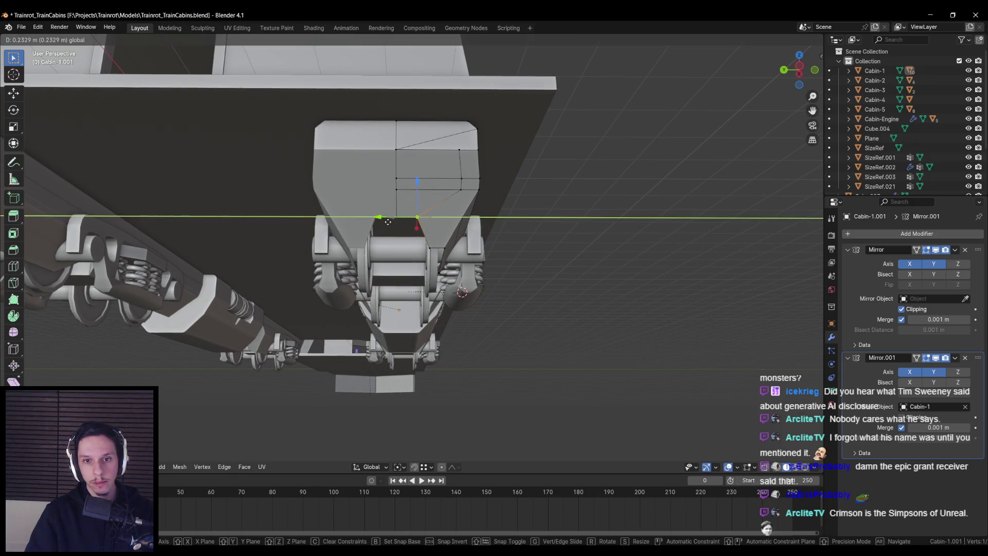
{"action": "left_click", "coordinate": [385, 222]}
{"action": "scroll", "coordinate": [385, 222], "scroll_direction": "down", "scroll_amount": 5}
{"action": "mouse_move", "coordinate": [386, 223]}
{"action": "middle_mouse_down"}
{"action": "mouse_move", "coordinate": [305, 279]}
{"action": "mouse_move", "coordinate": [311, 293]}
{"action": "middle_mouse_up"}
{"action": "scroll", "coordinate": [273, 280], "scroll_direction": "up", "scroll_amount": 6}
{"action": "scroll", "coordinate": [310, 280], "scroll_direction": "down", "scroll_amount": 6}
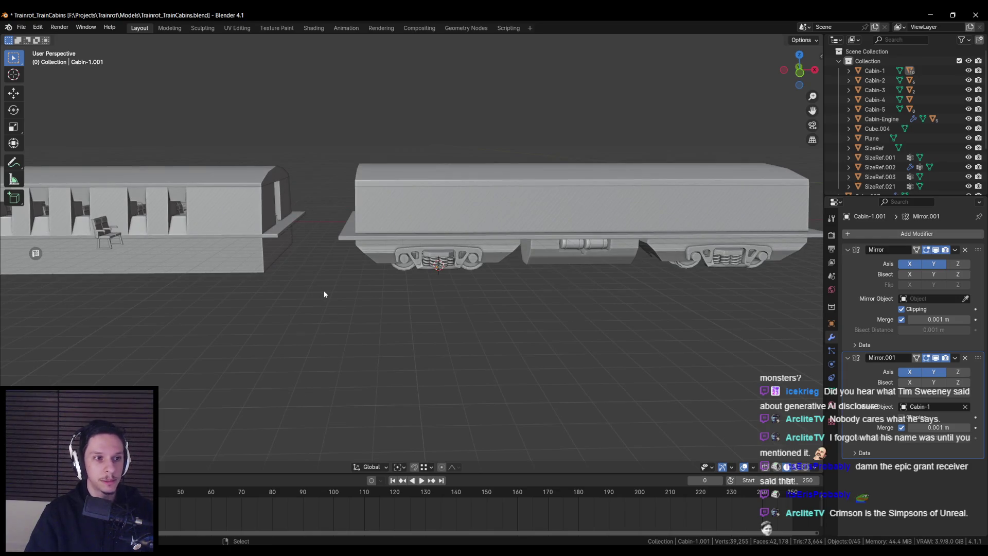
Orbit beneath the train to inspect the middle cabin's bogie and save the file
{"action": "scroll", "coordinate": [306, 295], "scroll_direction": "down", "scroll_amount": 2}
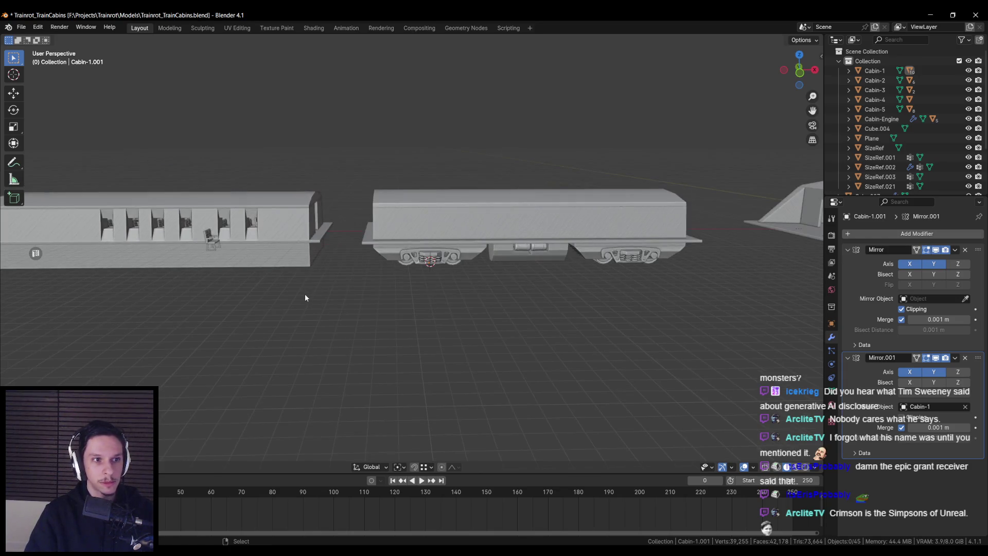
{"action": "mouse_move", "coordinate": [357, 303]}
{"action": "middle_mouse_down"}
{"action": "mouse_move", "coordinate": [302, 272]}
{"action": "mouse_move", "coordinate": [242, 265]}
{"action": "middle_mouse_up"}
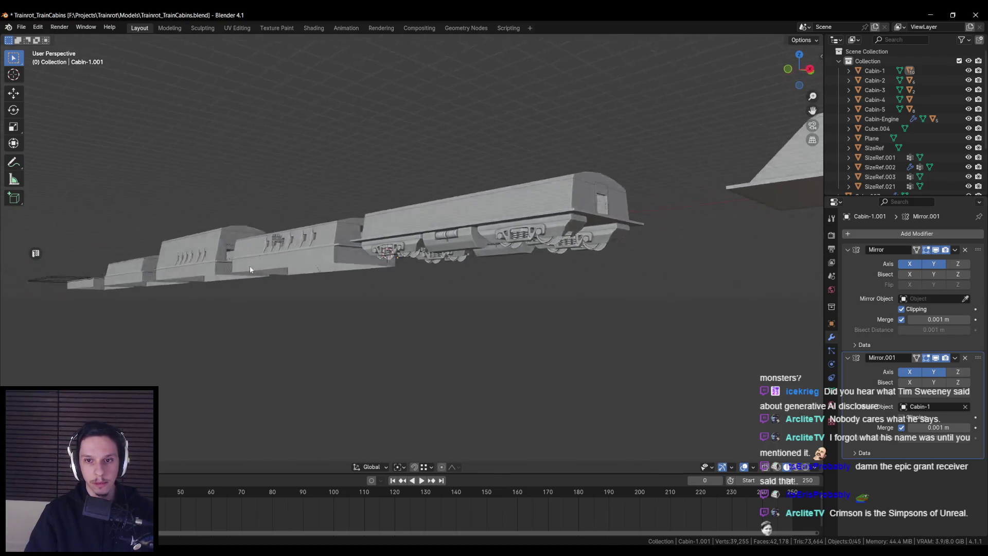
{"action": "key", "text": "alt+Tab"}
{"action": "key", "text": "alt+Tab"}
{"action": "scroll", "coordinate": [373, 284], "scroll_direction": "up", "scroll_amount": 5}
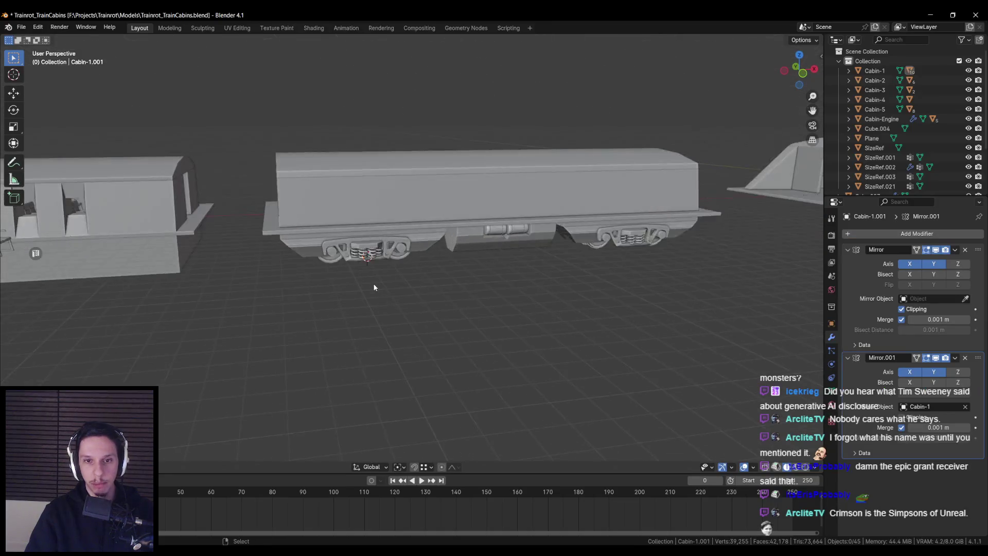
{"action": "mouse_move", "coordinate": [372, 283]}
{"action": "middle_mouse_down"}
{"action": "mouse_move", "coordinate": [431, 268]}
{"action": "mouse_move", "coordinate": [415, 247]}
{"action": "mouse_move", "coordinate": [474, 246]}
{"action": "mouse_move", "coordinate": [427, 248]}
{"action": "middle_mouse_up"}
{"action": "scroll", "coordinate": [415, 246], "scroll_direction": "up", "scroll_amount": 5}
{"action": "scroll", "coordinate": [453, 248], "scroll_direction": "down", "scroll_amount": 3}
{"action": "scroll", "coordinate": [410, 247], "scroll_direction": "up", "scroll_amount": 2}
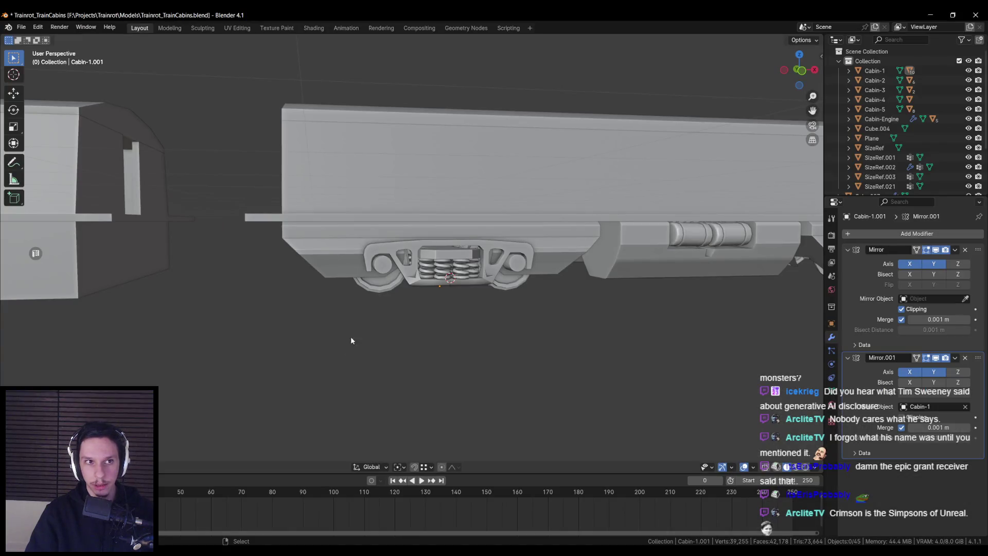
{"action": "key", "text": "ctrl+s"}
Inspect the middle cabin's bogie from below, above, and in Front Orthographic view
{"action": "scroll", "coordinate": [355, 330], "scroll_direction": "up", "scroll_amount": 5}
{"action": "mouse_move", "coordinate": [342, 329]}
{"action": "middle_mouse_down"}
{"action": "mouse_move", "coordinate": [330, 374]}
{"action": "mouse_move", "coordinate": [330, 235]}
{"action": "mouse_move", "coordinate": [393, 291]}
{"action": "mouse_move", "coordinate": [431, 308]}
{"action": "mouse_move", "coordinate": [331, 348]}
{"action": "middle_mouse_up"}
{"action": "scroll", "coordinate": [331, 235], "scroll_direction": "up", "scroll_amount": 3}
{"action": "scroll", "coordinate": [331, 235], "scroll_direction": "down", "scroll_amount": 2}
{"action": "mouse_move", "coordinate": [381, 331]}
{"action": "middle_mouse_down"}
{"action": "mouse_move", "coordinate": [366, 311]}
{"action": "mouse_move", "coordinate": [335, 318]}
{"action": "mouse_move", "coordinate": [368, 335]}
{"action": "middle_mouse_up"}
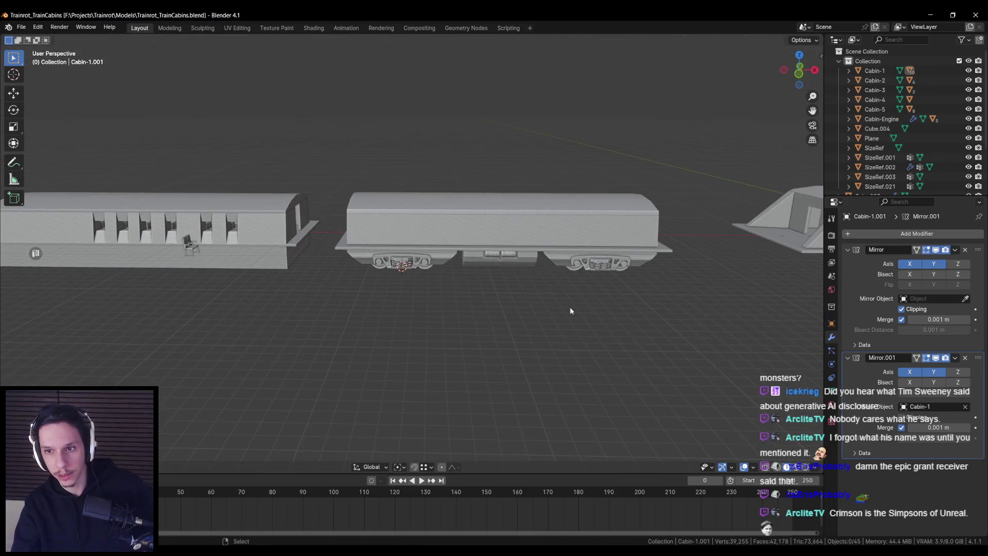
{"action": "mouse_move", "coordinate": [717, 327]}
{"action": "middle_mouse_down"}
{"action": "mouse_move", "coordinate": [532, 286]}
{"action": "mouse_move", "coordinate": [523, 293]}
{"action": "mouse_move", "coordinate": [511, 273]}
{"action": "mouse_move", "coordinate": [351, 274]}
{"action": "mouse_move", "coordinate": [565, 268]}
{"action": "middle_mouse_up"}
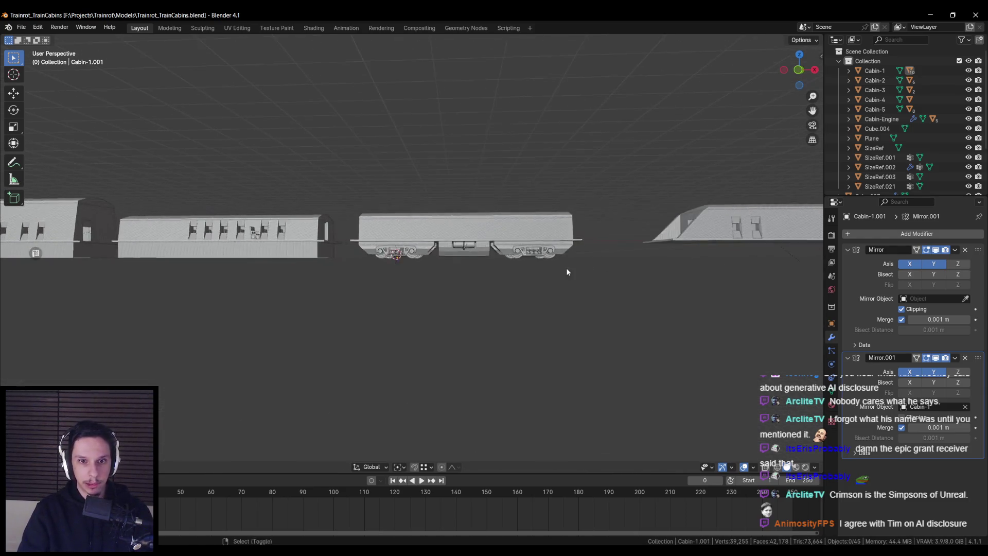
{"action": "scroll", "coordinate": [397, 252], "scroll_direction": "up", "scroll_amount": 2}
{"action": "middle_click_drag", "start_coordinate": [397, 252], "coordinate": [400, 271]}
{"action": "scroll", "coordinate": [400, 267], "scroll_direction": "up", "scroll_amount": 4}
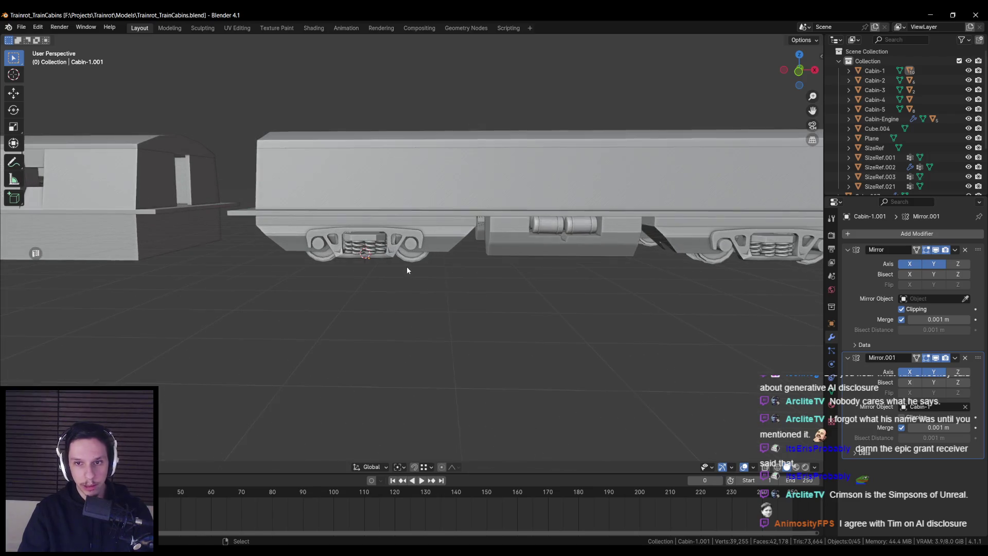
{"action": "key", "text": "KP_1"}
{"action": "scroll", "coordinate": [402, 262], "scroll_direction": "up", "scroll_amount": 3}
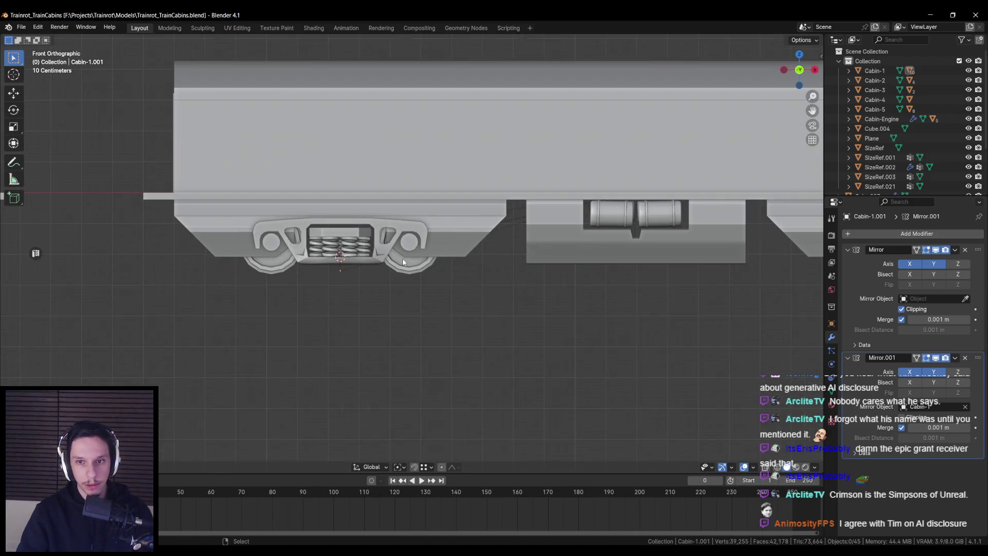
{"action": "scroll", "coordinate": [566, 258], "scroll_direction": "down", "scroll_amount": 3}
{"action": "scroll", "coordinate": [406, 286], "scroll_direction": "up", "scroll_amount": 4}
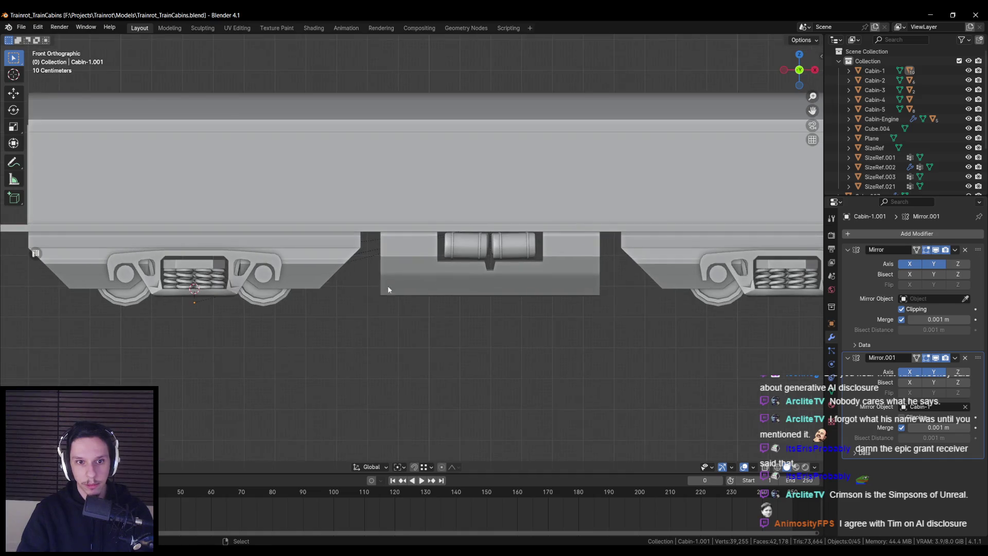
Select bogie frame Plane.001, toggle Edit Mode, and save Trainrot_TrainCabins.blend
{"action": "left_click", "coordinate": [468, 279]}
{"action": "mouse_move", "coordinate": [468, 279]}
{"action": "middle_mouse_down"}
{"action": "mouse_move", "coordinate": [315, 280]}
{"action": "mouse_move", "coordinate": [301, 306]}
{"action": "mouse_move", "coordinate": [329, 335]}
{"action": "mouse_move", "coordinate": [322, 360]}
{"action": "mouse_move", "coordinate": [342, 313]}
{"action": "mouse_move", "coordinate": [365, 311]}
{"action": "mouse_move", "coordinate": [346, 327]}
{"action": "mouse_move", "coordinate": [345, 355]}
{"action": "middle_mouse_up"}
{"action": "key", "text": "Tab"}
{"action": "key", "text": "Tab"}
{"action": "scroll", "coordinate": [360, 345], "scroll_direction": "down", "scroll_amount": 5}
{"action": "scroll", "coordinate": [368, 340], "scroll_direction": "up", "scroll_amount": 3}
{"action": "key", "text": "ctrl+s"}
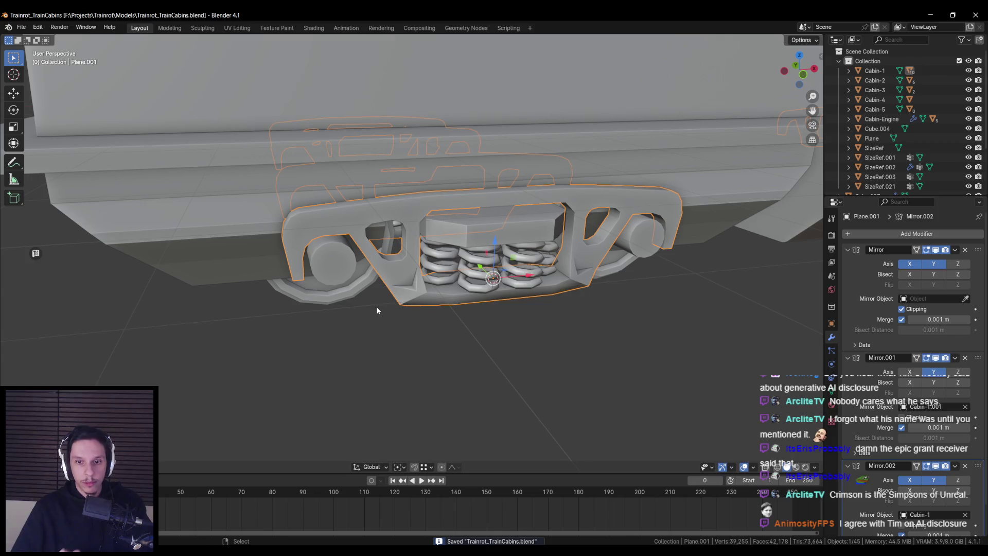
Move the bogie frame's linkage vertices downward to form a lower arm
{"action": "scroll", "coordinate": [376, 310], "scroll_direction": "up", "scroll_amount": 5}
{"action": "key", "text": "Tab"}
{"action": "mouse_move", "coordinate": [402, 284]}
{"action": "middle_mouse_down"}
{"action": "mouse_move", "coordinate": [391, 309]}
{"action": "mouse_move", "coordinate": [398, 260]}
{"action": "middle_mouse_up"}
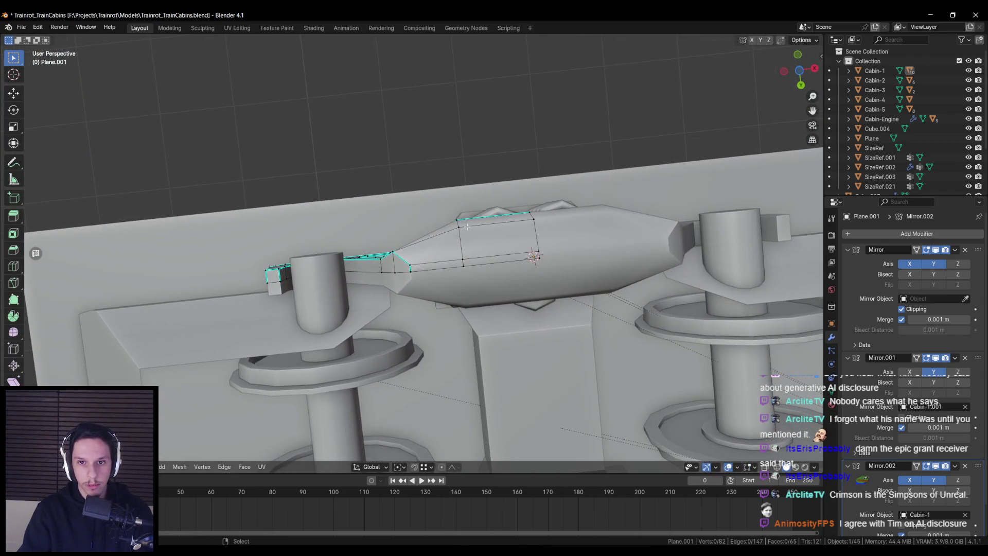
{"action": "left_click", "coordinate": [476, 251]}
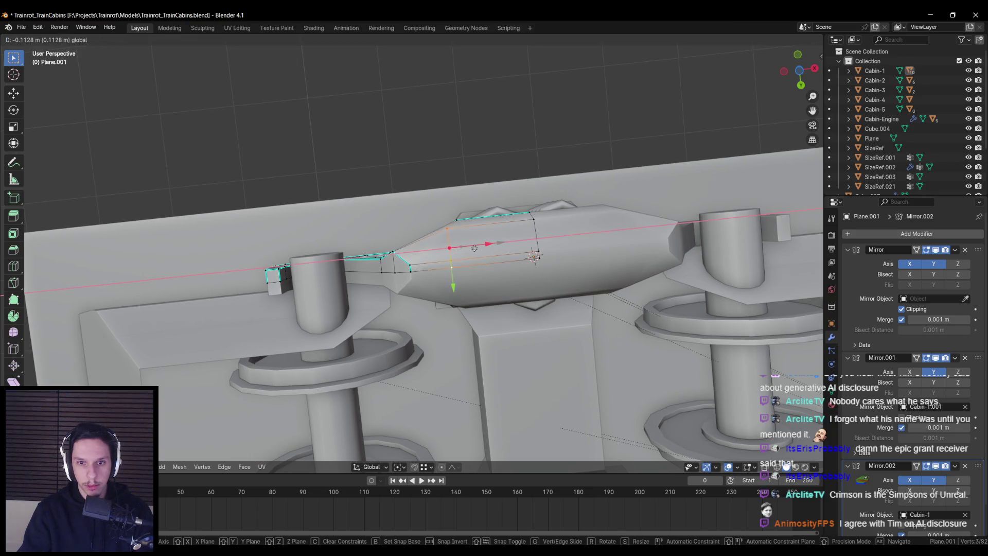
{"action": "left_click", "coordinate": [473, 248]}
{"action": "mouse_move", "coordinate": [473, 249]}
{"action": "middle_mouse_down"}
{"action": "mouse_move", "coordinate": [483, 350]}
{"action": "mouse_move", "coordinate": [459, 317]}
{"action": "mouse_move", "coordinate": [451, 345]}
{"action": "mouse_move", "coordinate": [508, 375]}
{"action": "mouse_move", "coordinate": [499, 395]}
{"action": "mouse_move", "coordinate": [491, 314]}
{"action": "mouse_move", "coordinate": [373, 243]}
{"action": "mouse_move", "coordinate": [380, 276]}
{"action": "middle_mouse_up"}
{"action": "scroll", "coordinate": [458, 324], "scroll_direction": "up", "scroll_amount": 4}
{"action": "key", "text": "alt+a"}
{"action": "key", "text": "Tab"}
{"action": "key", "text": "Tab"}
Fill a new face between the two selected linkage vertices
{"action": "scroll", "coordinate": [401, 262], "scroll_direction": "up", "scroll_amount": 3}
{"action": "key", "text": "alt+a"}
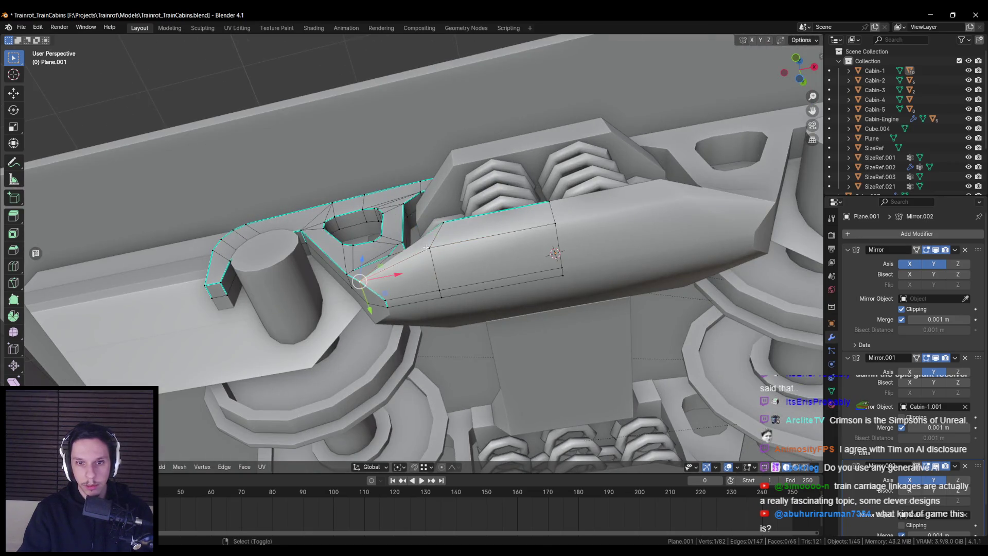
{"action": "key", "text": "f"}
{"action": "key", "text": "Tab"}
{"action": "mouse_move", "coordinate": [437, 228]}
{"action": "middle_mouse_down"}
{"action": "mouse_move", "coordinate": [441, 258]}
{"action": "mouse_move", "coordinate": [473, 253]}
{"action": "mouse_move", "coordinate": [479, 283]}
{"action": "mouse_move", "coordinate": [459, 269]}
{"action": "mouse_move", "coordinate": [479, 253]}
{"action": "middle_mouse_up"}
{"action": "key", "text": "Tab"}
Select and move the three-vertex edge path along the linkage arm
{"action": "left_click", "coordinate": [448, 263], "text": "ctrl"}
{"action": "left_click", "coordinate": [447, 227]}
{"action": "left_click", "coordinate": [447, 272], "text": "ctrl"}
{"action": "scroll", "coordinate": [463, 247], "scroll_direction": "up", "scroll_amount": 2}
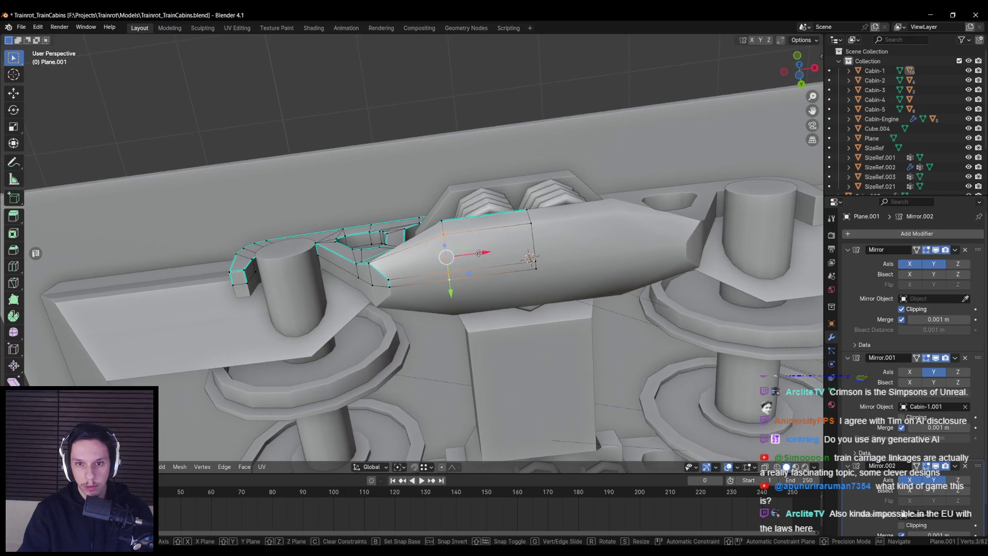
{"action": "left_click", "coordinate": [448, 258]}
{"action": "key", "text": "Tab"}
{"action": "mouse_move", "coordinate": [448, 257]}
{"action": "middle_mouse_down"}
{"action": "mouse_move", "coordinate": [448, 348]}
{"action": "mouse_move", "coordinate": [450, 315]}
{"action": "mouse_move", "coordinate": [413, 356]}
{"action": "mouse_move", "coordinate": [345, 371]}
{"action": "mouse_move", "coordinate": [351, 393]}
{"action": "mouse_move", "coordinate": [375, 397]}
{"action": "mouse_move", "coordinate": [408, 338]}
{"action": "mouse_move", "coordinate": [337, 371]}
{"action": "middle_mouse_up"}
Check the extended arm from below and select a single linkage vertex
{"action": "key", "text": "Tab"}
{"action": "key", "text": "Tab"}
{"action": "scroll", "coordinate": [424, 291], "scroll_direction": "down", "scroll_amount": 5}
{"action": "key", "text": "Tab"}
{"action": "key", "text": "Tab"}
{"action": "key", "text": "Tab"}
{"action": "key", "text": "Tab"}
{"action": "key", "text": "Tab"}
{"action": "mouse_move", "coordinate": [336, 369]}
{"action": "middle_mouse_down"}
{"action": "mouse_move", "coordinate": [415, 279]}
{"action": "mouse_move", "coordinate": [384, 282]}
{"action": "mouse_move", "coordinate": [437, 315]}
{"action": "mouse_move", "coordinate": [410, 339]}
{"action": "mouse_move", "coordinate": [386, 304]}
{"action": "mouse_move", "coordinate": [363, 300]}
{"action": "middle_mouse_up"}
{"action": "left_click", "coordinate": [415, 278]}
{"action": "key", "text": "Tab"}
{"action": "scroll", "coordinate": [443, 280], "scroll_direction": "down", "scroll_amount": 5}
{"action": "scroll", "coordinate": [410, 338], "scroll_direction": "down", "scroll_amount": 3}
{"action": "scroll", "coordinate": [386, 304], "scroll_direction": "up", "scroll_amount": 3}
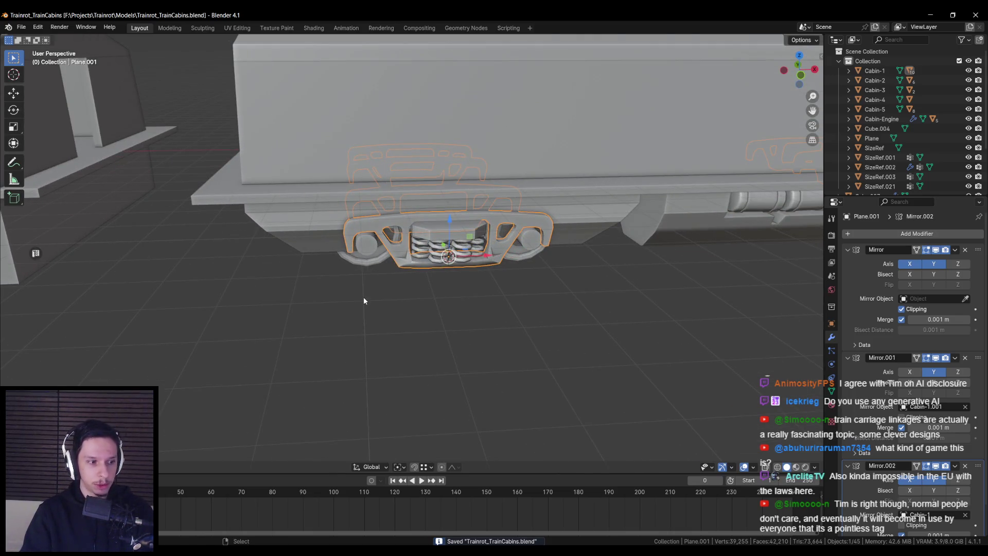
Save the file, then select bogie frame Plane.001 and enter Edit Mode
{"action": "scroll", "coordinate": [363, 300], "scroll_direction": "down", "scroll_amount": 3}
{"action": "scroll", "coordinate": [370, 280], "scroll_direction": "up", "scroll_amount": 3}
{"action": "mouse_move", "coordinate": [354, 313]}
{"action": "middle_mouse_down"}
{"action": "mouse_move", "coordinate": [370, 280]}
{"action": "mouse_move", "coordinate": [391, 296]}
{"action": "mouse_move", "coordinate": [424, 270]}
{"action": "mouse_move", "coordinate": [403, 369]}
{"action": "mouse_move", "coordinate": [402, 307]}
{"action": "mouse_move", "coordinate": [404, 346]}
{"action": "mouse_move", "coordinate": [456, 333]}
{"action": "middle_mouse_up"}
{"action": "left_click", "coordinate": [370, 296]}
{"action": "key", "text": "ctrl+s"}
{"action": "scroll", "coordinate": [391, 296], "scroll_direction": "up", "scroll_amount": 3}
{"action": "left_click", "coordinate": [424, 274]}
{"action": "left_click", "coordinate": [424, 274]}
{"action": "scroll", "coordinate": [420, 285], "scroll_direction": "up", "scroll_amount": 2}
{"action": "key", "text": "Tab"}
Slide the frame's bottom edge along Y beneath the coil springs and save
{"action": "scroll", "coordinate": [457, 292], "scroll_direction": "up", "scroll_amount": 4}
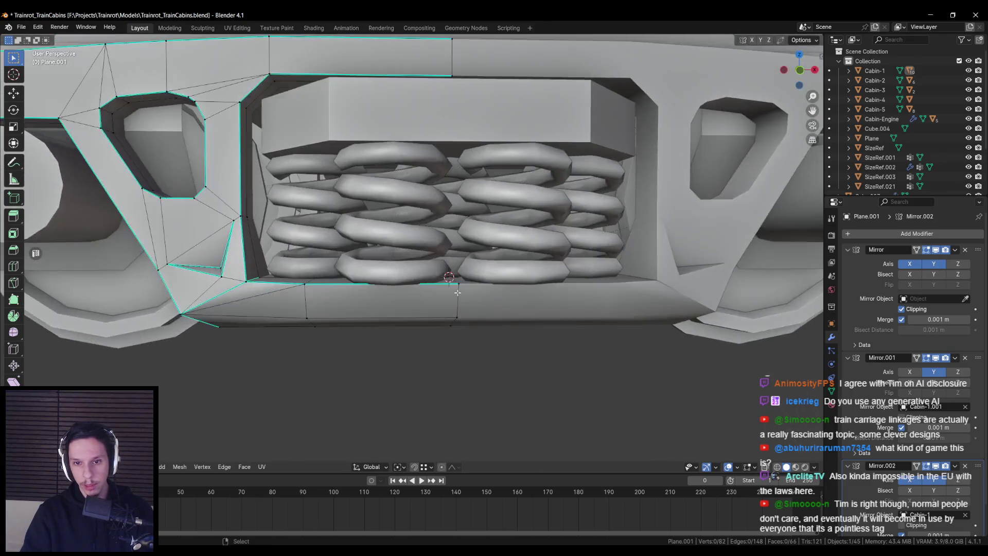
{"action": "scroll", "coordinate": [458, 292], "scroll_direction": "down", "scroll_amount": 3}
{"action": "mouse_move", "coordinate": [458, 292]}
{"action": "middle_mouse_down"}
{"action": "mouse_move", "coordinate": [438, 302]}
{"action": "mouse_move", "coordinate": [460, 289]}
{"action": "middle_mouse_up"}
{"action": "left_click", "coordinate": [438, 301]}
{"action": "scroll", "coordinate": [438, 301], "scroll_direction": "up", "scroll_amount": 3}
{"action": "middle_click_drag", "start_coordinate": [396, 287], "coordinate": [415, 286]}
{"action": "left_click_drag", "start_coordinate": [414, 286], "coordinate": [419, 286]}
{"action": "mouse_move", "coordinate": [419, 286]}
{"action": "middle_mouse_down"}
{"action": "mouse_move", "coordinate": [359, 340]}
{"action": "mouse_move", "coordinate": [431, 333]}
{"action": "middle_mouse_up"}
{"action": "scroll", "coordinate": [431, 332], "scroll_direction": "down", "scroll_amount": 5}
{"action": "key", "text": "Tab"}
{"action": "key", "text": "ctrl+s"}
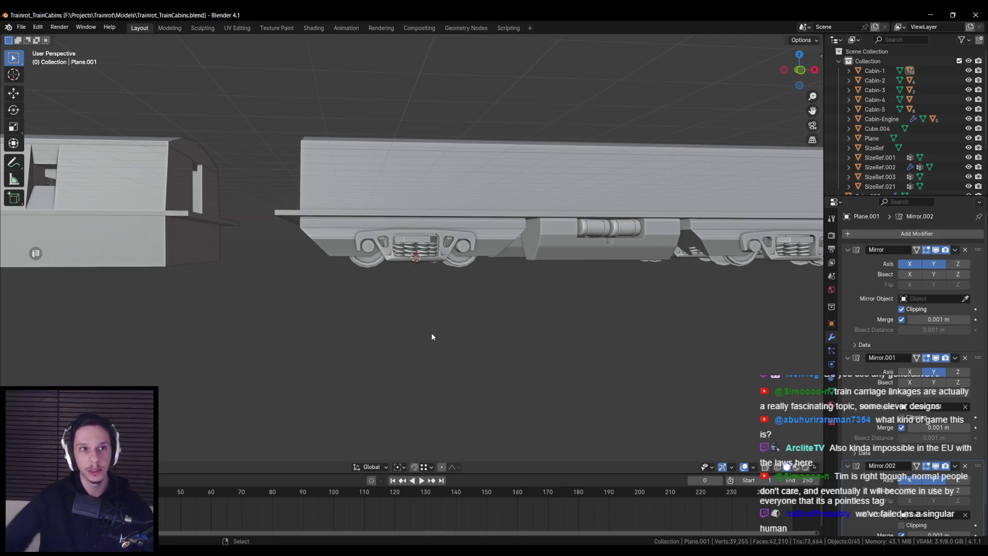
Move the coupler beam vertices on the bogie frame and save the file
{"action": "scroll", "coordinate": [409, 292], "scroll_direction": "up", "scroll_amount": 5}
{"action": "key", "text": "ctrl+s"}
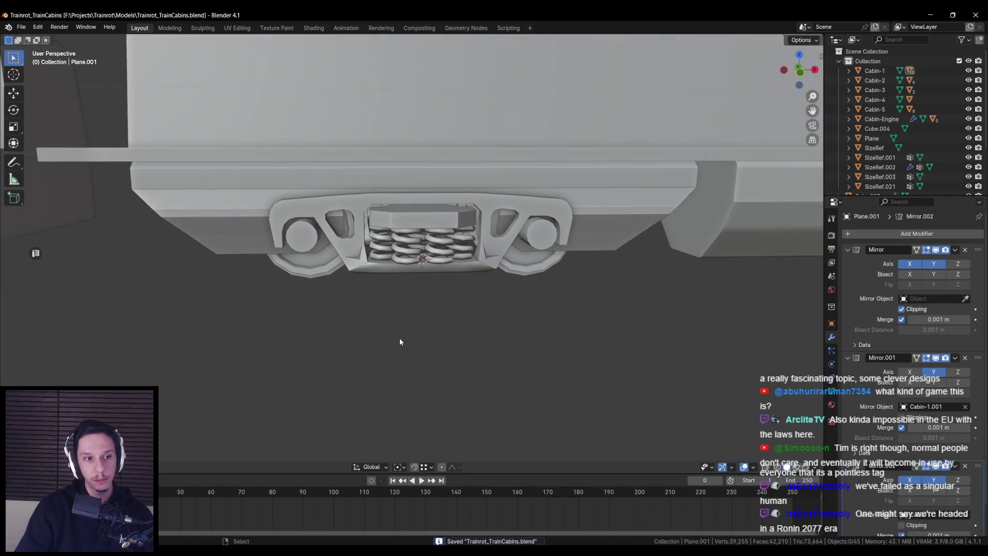
{"action": "middle_click_drag", "start_coordinate": [399, 337], "coordinate": [401, 306]}
{"action": "scroll", "coordinate": [404, 283], "scroll_direction": "up", "scroll_amount": 2}
{"action": "left_click", "coordinate": [407, 262]}
{"action": "key", "text": "Tab"}
{"action": "mouse_move", "coordinate": [407, 267]}
{"action": "middle_mouse_down"}
{"action": "mouse_move", "coordinate": [430, 298]}
{"action": "mouse_move", "coordinate": [405, 410]}
{"action": "mouse_move", "coordinate": [370, 341]}
{"action": "mouse_move", "coordinate": [339, 217]}
{"action": "mouse_move", "coordinate": [360, 226]}
{"action": "middle_mouse_up"}
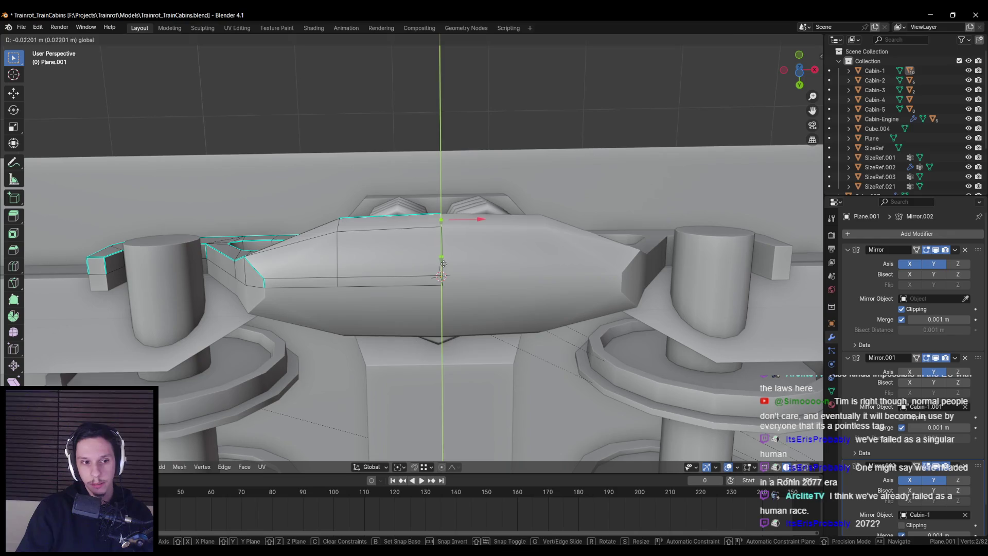
{"action": "key", "text": "ctrl+s"}
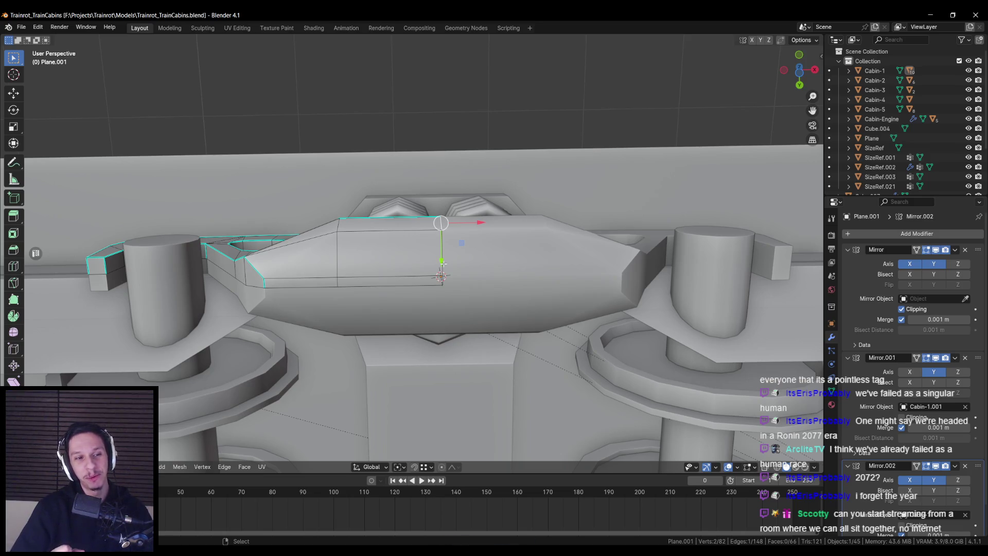
{"action": "scroll", "coordinate": [443, 261], "scroll_direction": "down", "scroll_amount": 6}
{"action": "middle_click_drag", "start_coordinate": [442, 308], "coordinate": [436, 367]}
{"action": "scroll", "coordinate": [436, 366], "scroll_direction": "down", "scroll_amount": 5}
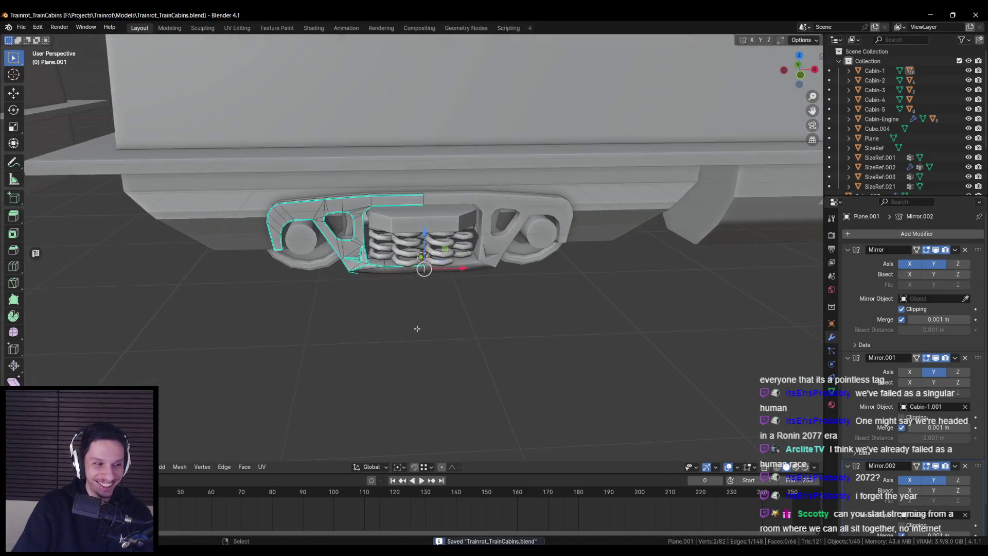
{"action": "key", "text": "Tab"}
{"action": "key", "text": "ctrl+s"}
Zoom out over the train and select the bogie frame object
{"action": "scroll", "coordinate": [414, 326], "scroll_direction": "up", "scroll_amount": 8}
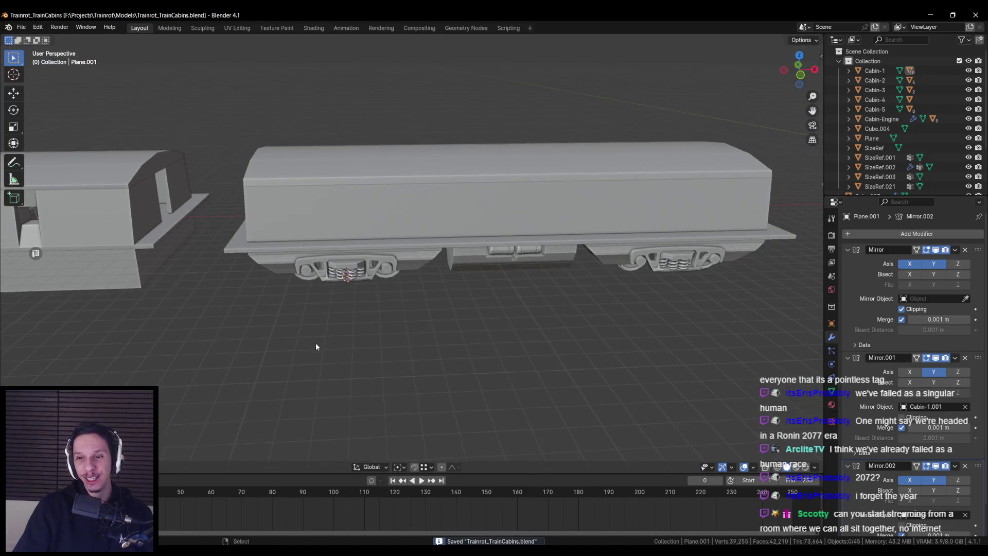
{"action": "scroll", "coordinate": [366, 287], "scroll_direction": "down", "scroll_amount": 4}
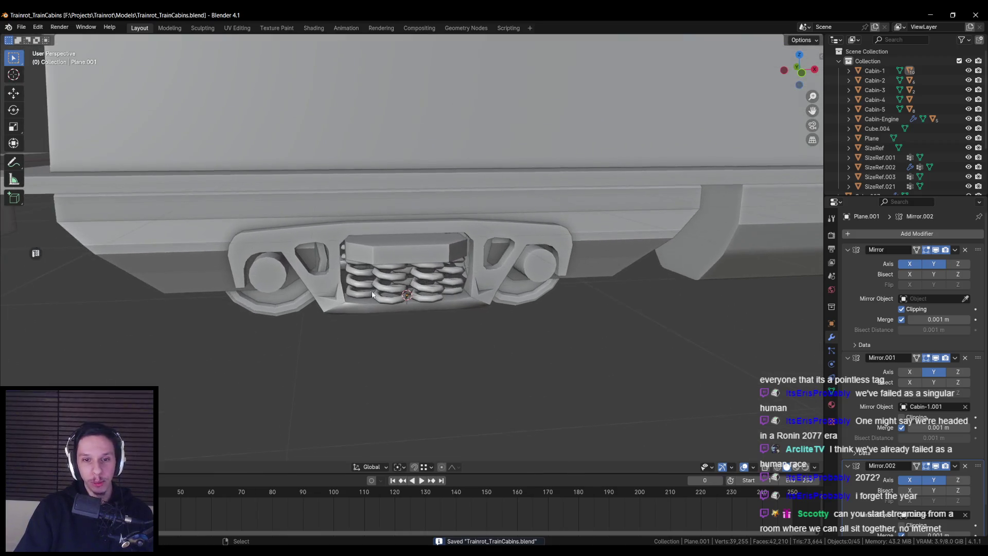
{"action": "scroll", "coordinate": [426, 309], "scroll_direction": "down", "scroll_amount": 3}
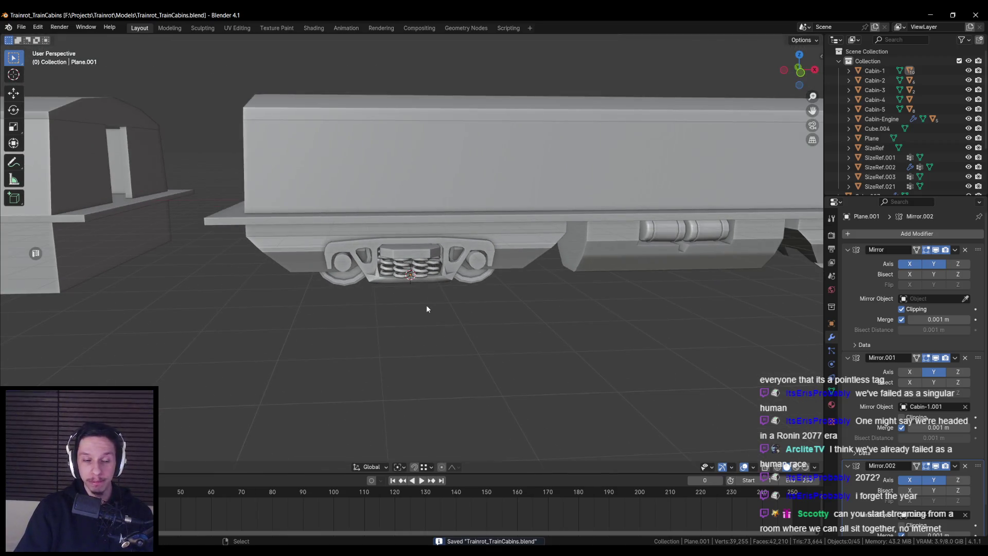
{"action": "scroll", "coordinate": [373, 311], "scroll_direction": "down", "scroll_amount": 2}
{"action": "scroll", "coordinate": [367, 320], "scroll_direction": "down", "scroll_amount": 3}
{"action": "scroll", "coordinate": [362, 312], "scroll_direction": "up", "scroll_amount": 5}
{"action": "left_click", "coordinate": [403, 328]}
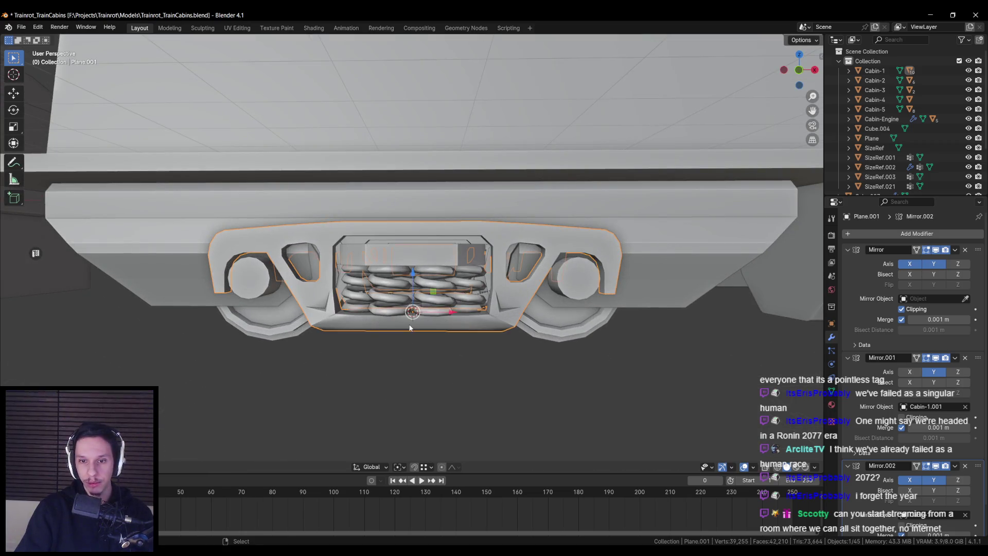
Inspect the bogie frame in Edit Mode from angled side and underside views, then save
{"action": "scroll", "coordinate": [411, 326], "scroll_direction": "down", "scroll_amount": 5}
{"action": "mouse_move", "coordinate": [412, 326]}
{"action": "middle_mouse_down"}
{"action": "mouse_move", "coordinate": [496, 334]}
{"action": "mouse_move", "coordinate": [469, 336]}
{"action": "middle_mouse_up"}
{"action": "key", "text": "Tab"}
{"action": "scroll", "coordinate": [365, 328], "scroll_direction": "up", "scroll_amount": 6}
{"action": "middle_click_drag", "start_coordinate": [381, 273], "coordinate": [323, 277]}
{"action": "scroll", "coordinate": [323, 278], "scroll_direction": "up", "scroll_amount": 3}
{"action": "scroll", "coordinate": [329, 233], "scroll_direction": "up", "scroll_amount": 3}
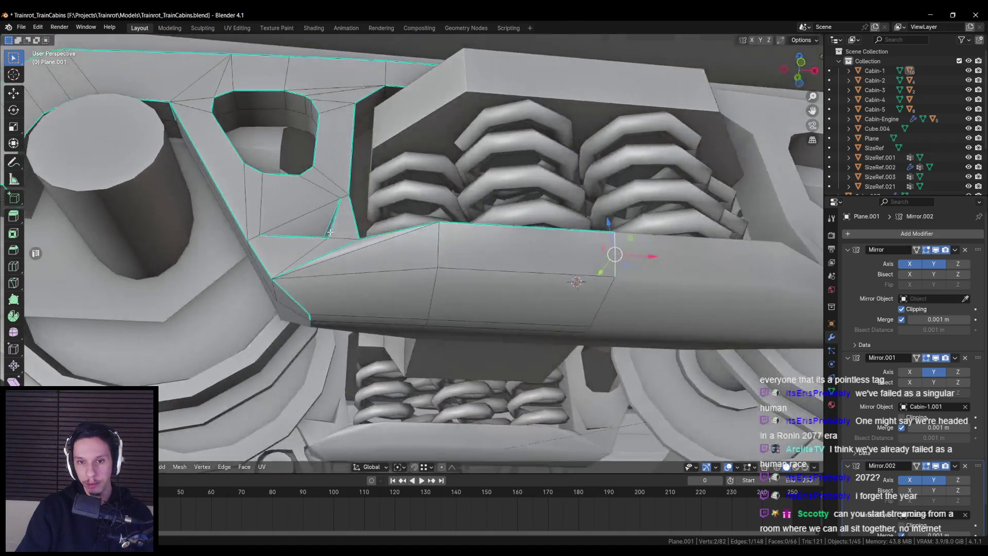
{"action": "scroll", "coordinate": [360, 268], "scroll_direction": "down", "scroll_amount": 10}
{"action": "key", "text": "Tab"}
{"action": "key", "text": "ctrl+s"}
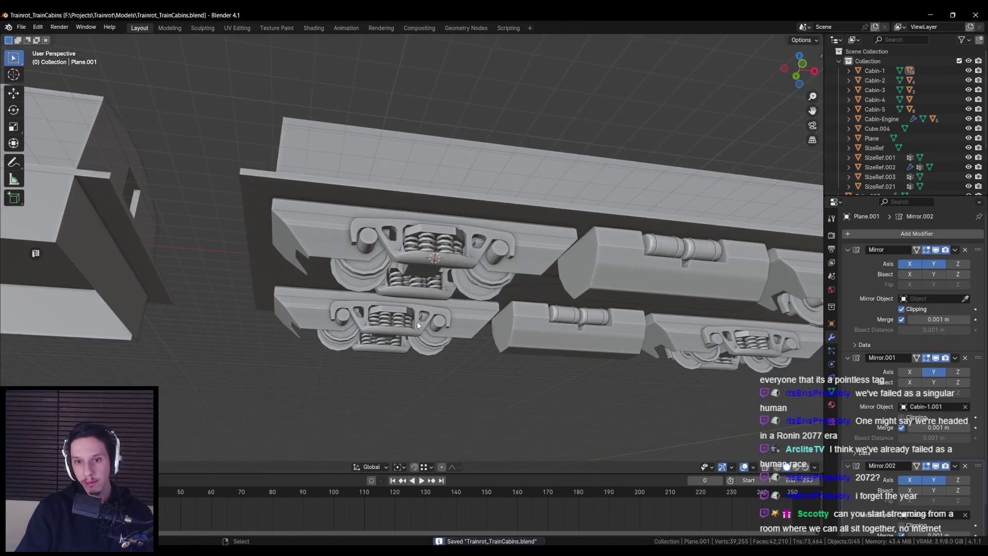
Review the whole car and a level side view of the bogie, and save the train cabins file again
{"action": "scroll", "coordinate": [417, 325], "scroll_direction": "down", "scroll_amount": 5}
{"action": "mouse_move", "coordinate": [406, 339]}
{"action": "middle_mouse_down"}
{"action": "mouse_move", "coordinate": [392, 361]}
{"action": "mouse_move", "coordinate": [379, 218]}
{"action": "middle_mouse_up"}
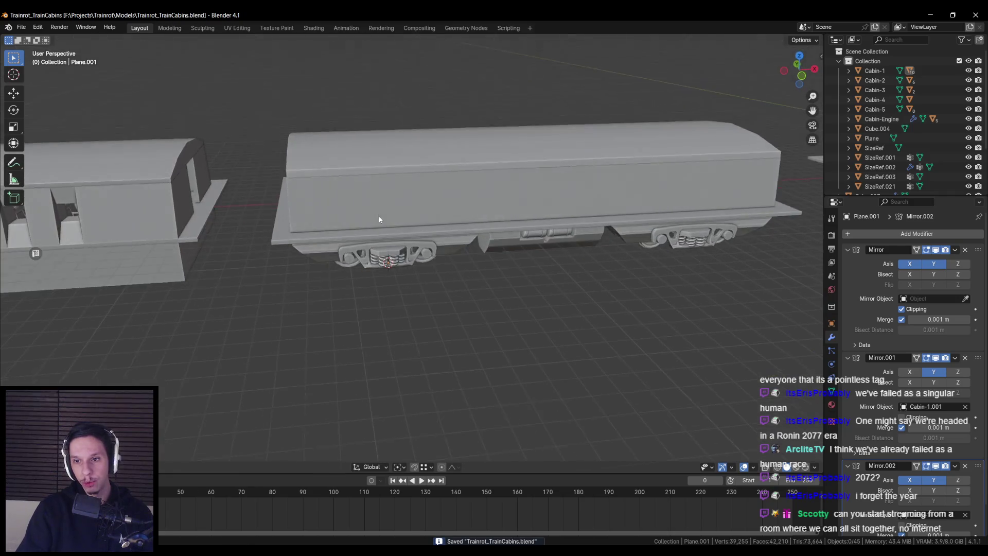
{"action": "scroll", "coordinate": [386, 237], "scroll_direction": "up", "scroll_amount": 5}
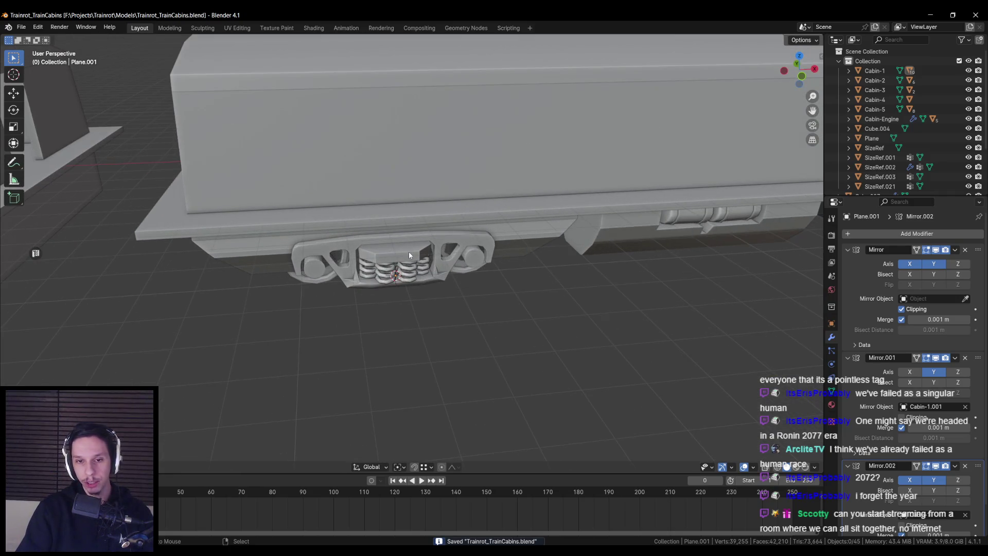
{"action": "scroll", "coordinate": [409, 252], "scroll_direction": "down", "scroll_amount": 3}
{"action": "mouse_move", "coordinate": [420, 257]}
{"action": "middle_mouse_down"}
{"action": "mouse_move", "coordinate": [448, 270]}
{"action": "mouse_move", "coordinate": [436, 315]}
{"action": "middle_mouse_up"}
{"action": "scroll", "coordinate": [447, 278], "scroll_direction": "up", "scroll_amount": 2}
{"action": "scroll", "coordinate": [446, 291], "scroll_direction": "down", "scroll_amount": 3}
{"action": "scroll", "coordinate": [437, 316], "scroll_direction": "up", "scroll_amount": 5}
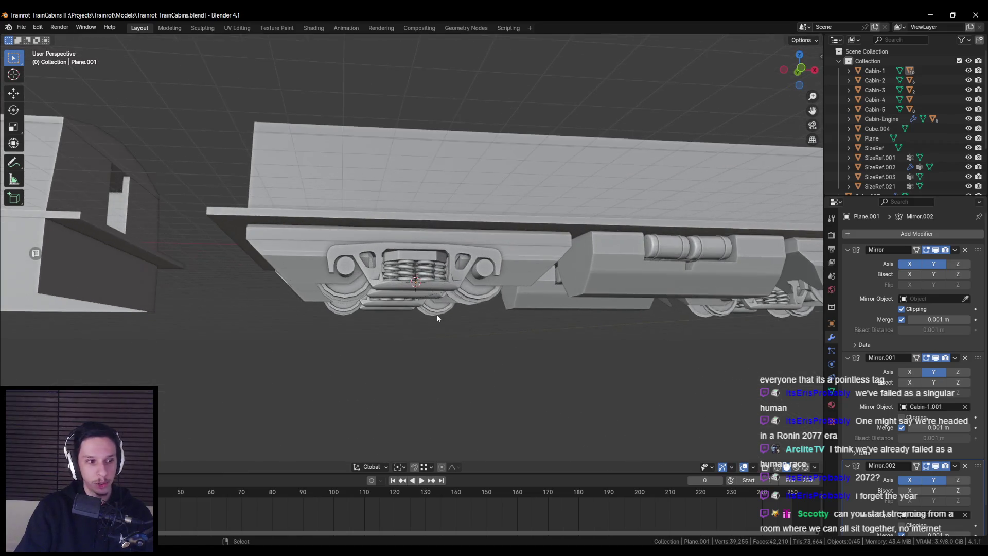
{"action": "scroll", "coordinate": [438, 318], "scroll_direction": "up", "scroll_amount": 3}
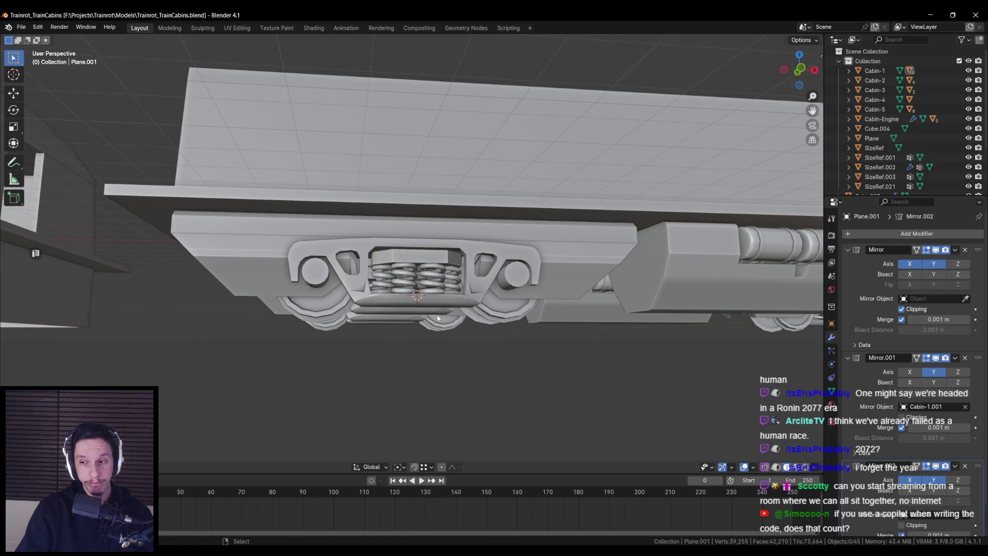
{"action": "middle_click_drag", "start_coordinate": [438, 317], "coordinate": [433, 342]}
{"action": "scroll", "coordinate": [433, 342], "scroll_direction": "down", "scroll_amount": 4}
{"action": "scroll", "coordinate": [433, 342], "scroll_direction": "up", "scroll_amount": 4}
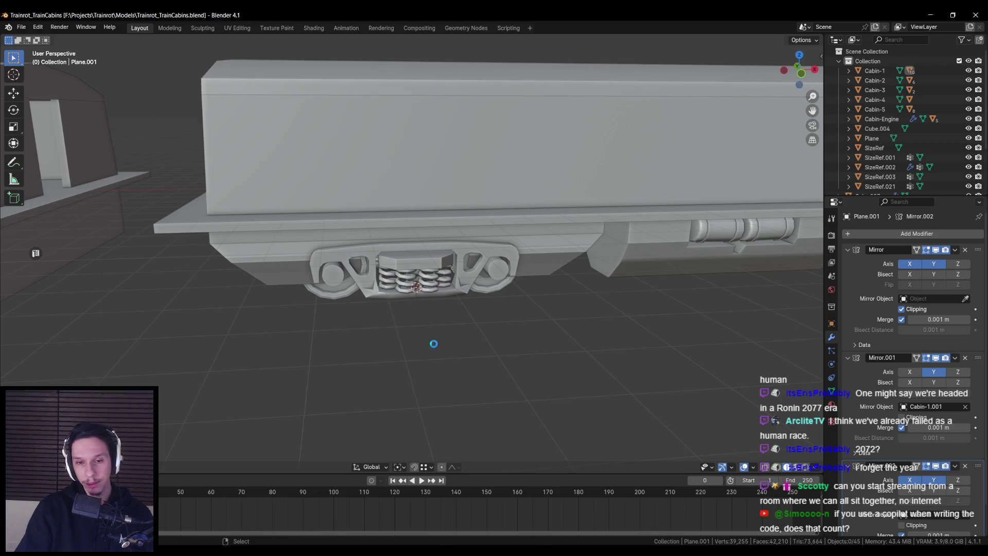
{"action": "key", "text": "ctrl+s"}
{"action": "scroll", "coordinate": [433, 343], "scroll_direction": "up", "scroll_amount": 3}
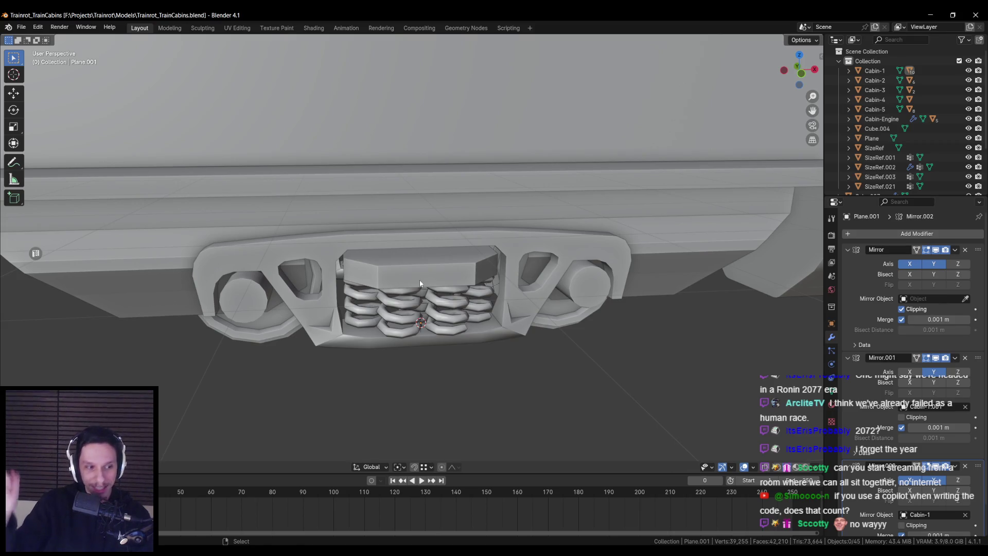
Save the train cabins file again and orbit around the bogie
{"action": "scroll", "coordinate": [420, 283], "scroll_direction": "down", "scroll_amount": 5}
{"action": "key", "text": "ctrl+s"}
{"action": "scroll", "coordinate": [411, 272], "scroll_direction": "up", "scroll_amount": 5}
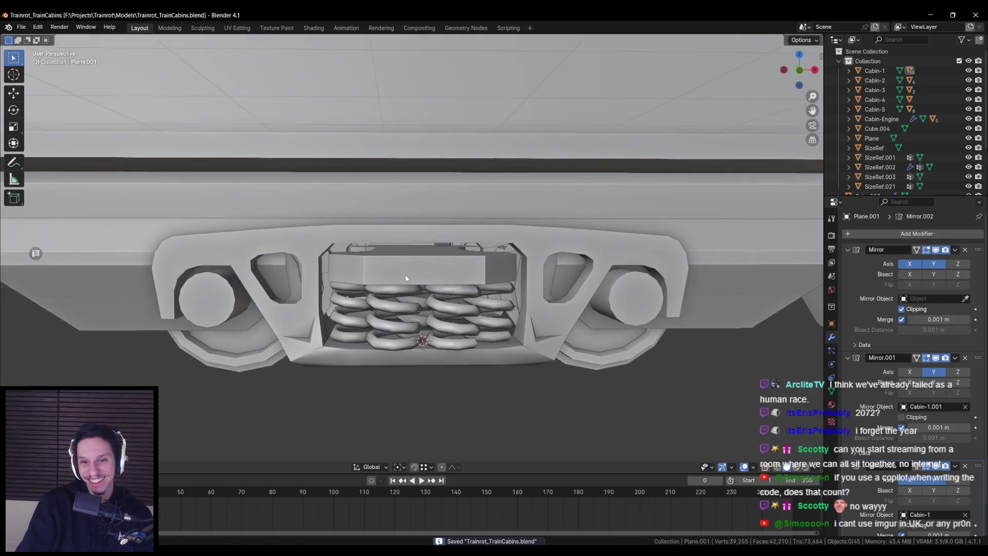
{"action": "middle_click_drag", "start_coordinate": [408, 265], "coordinate": [403, 271]}
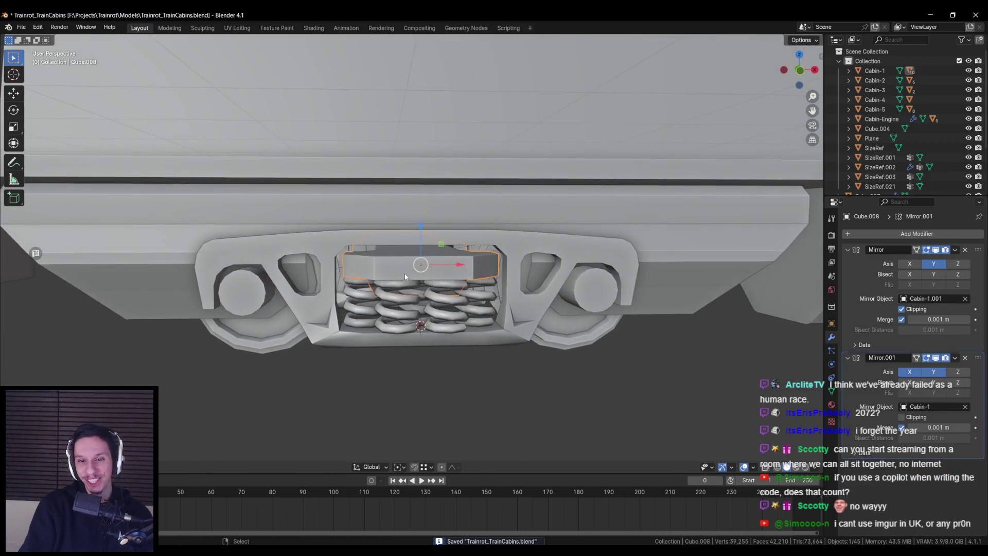
{"action": "key", "text": "alt+Tab"}
{"action": "key", "text": "alt+Tab"}
Select spring block Cube.008 to inspect it near the bogie, then deselect it
{"action": "left_click", "coordinate": [393, 283]}
{"action": "scroll", "coordinate": [392, 283], "scroll_direction": "down", "scroll_amount": 5}
{"action": "mouse_move", "coordinate": [393, 283]}
{"action": "middle_mouse_down"}
{"action": "mouse_move", "coordinate": [373, 338]}
{"action": "mouse_move", "coordinate": [397, 304]}
{"action": "mouse_move", "coordinate": [484, 302]}
{"action": "mouse_move", "coordinate": [396, 301]}
{"action": "mouse_move", "coordinate": [356, 339]}
{"action": "mouse_move", "coordinate": [265, 362]}
{"action": "mouse_move", "coordinate": [366, 315]}
{"action": "mouse_move", "coordinate": [394, 319]}
{"action": "middle_mouse_up"}
{"action": "scroll", "coordinate": [386, 304], "scroll_direction": "up", "scroll_amount": 6}
{"action": "scroll", "coordinate": [397, 304], "scroll_direction": "down", "scroll_amount": 3}
{"action": "scroll", "coordinate": [483, 302], "scroll_direction": "down", "scroll_amount": 5}
{"action": "left_click", "coordinate": [396, 301]}
{"action": "scroll", "coordinate": [264, 362], "scroll_direction": "up", "scroll_amount": 5}
{"action": "scroll", "coordinate": [394, 319], "scroll_direction": "up", "scroll_amount": 5}
{"action": "scroll", "coordinate": [356, 270], "scroll_direction": "down", "scroll_amount": 3}
Make the Cylinder wheels the active object and save the file
{"action": "left_click", "coordinate": [406, 279]}
{"action": "middle_click_drag", "start_coordinate": [405, 279], "coordinate": [396, 304]}
{"action": "left_click", "coordinate": [397, 304]}
{"action": "scroll", "coordinate": [374, 285], "scroll_direction": "up", "scroll_amount": 4}
{"action": "key", "text": "ctrl+s"}
Switch to Front Orthographic view, frame the train, and turn on X-ray
{"action": "key", "text": "KP_1"}
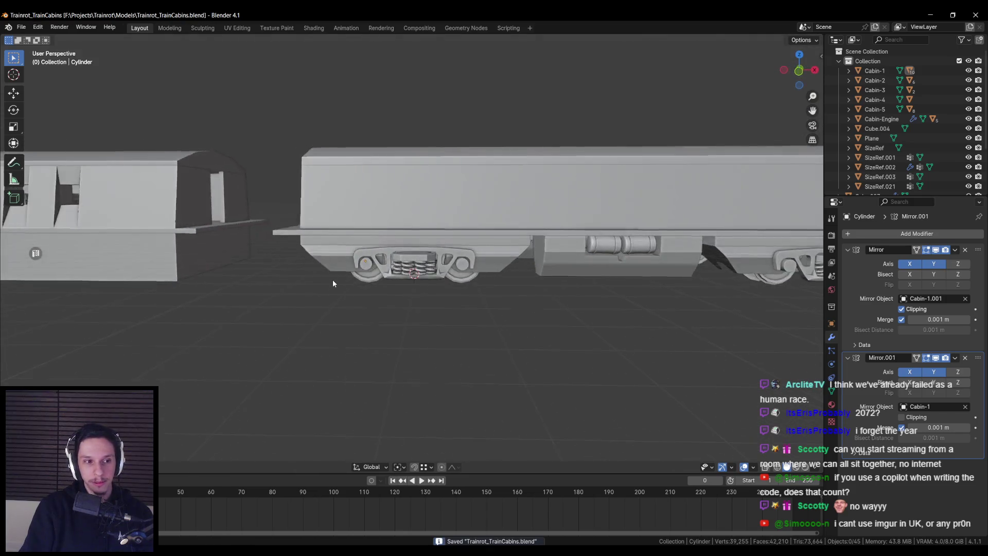
{"action": "scroll", "coordinate": [333, 280], "scroll_direction": "down", "scroll_amount": 2}
{"action": "scroll", "coordinate": [396, 299], "scroll_direction": "up", "scroll_amount": 2}
{"action": "scroll", "coordinate": [363, 282], "scroll_direction": "down", "scroll_amount": 1}
{"action": "key", "text": "alt+z"}
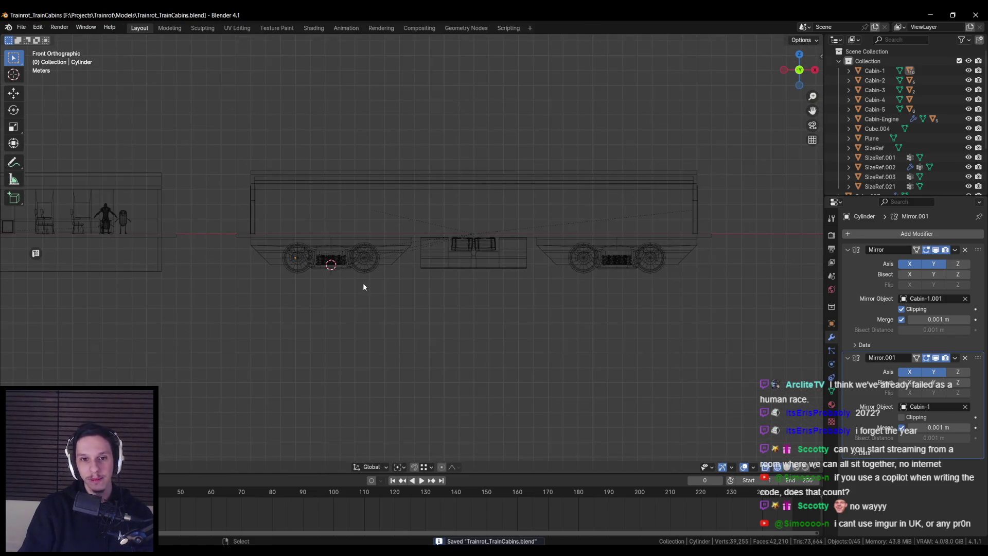
Box-select every part under the cabin, return to solid shading, and save
{"action": "left_click_drag", "start_coordinate": [237, 239], "coordinate": [751, 327]}
{"action": "scroll", "coordinate": [577, 289], "scroll_direction": "down", "scroll_amount": 3}
{"action": "key", "text": "alt+z"}
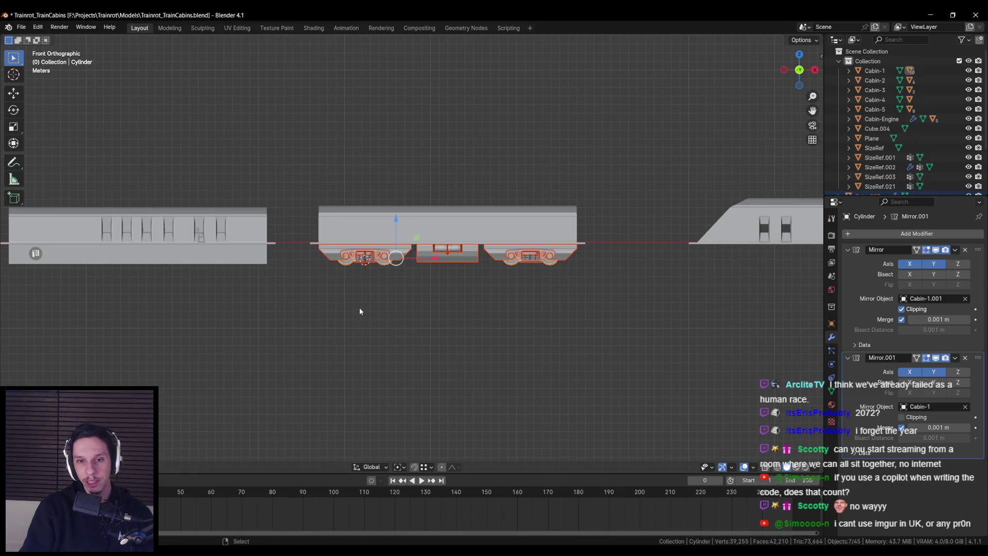
{"action": "key", "text": "ctrl+s"}
Orbit to the right bogie and put its side frame Plane.001 into Edit Mode
{"action": "scroll", "coordinate": [359, 307], "scroll_direction": "up", "scroll_amount": 3}
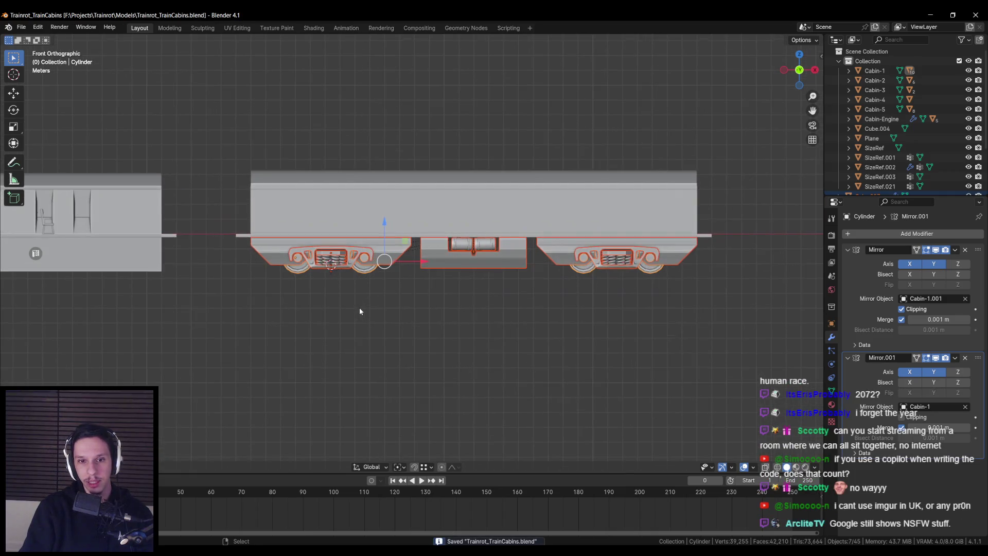
{"action": "mouse_move", "coordinate": [359, 310]}
{"action": "middle_mouse_down"}
{"action": "mouse_move", "coordinate": [474, 267]}
{"action": "mouse_move", "coordinate": [465, 240]}
{"action": "mouse_move", "coordinate": [450, 256]}
{"action": "mouse_move", "coordinate": [456, 227]}
{"action": "middle_mouse_up"}
{"action": "left_click", "coordinate": [465, 245]}
{"action": "scroll", "coordinate": [441, 229], "scroll_direction": "up", "scroll_amount": 3}
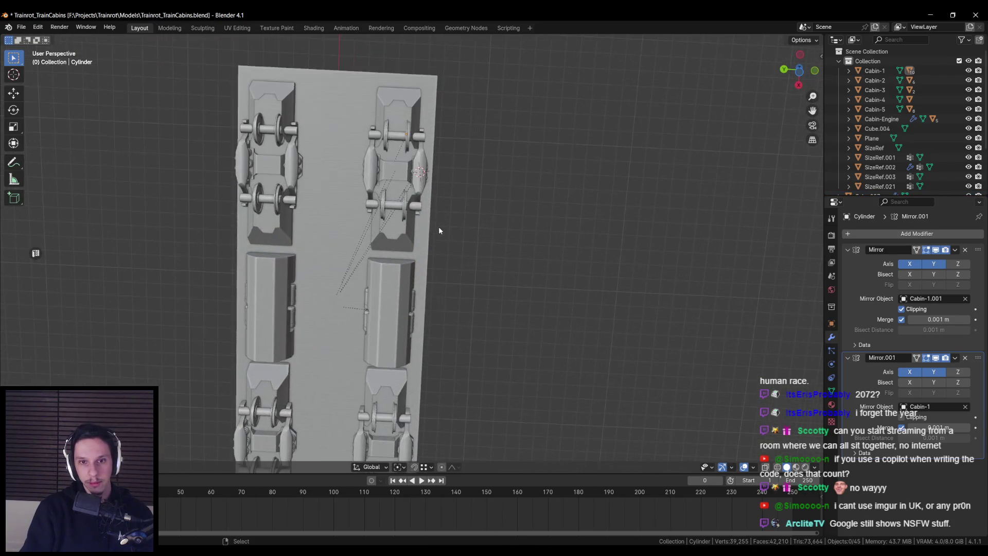
{"action": "mouse_move", "coordinate": [401, 256]}
{"action": "middle_mouse_down"}
{"action": "mouse_move", "coordinate": [442, 288]}
{"action": "mouse_move", "coordinate": [363, 255]}
{"action": "mouse_move", "coordinate": [380, 273]}
{"action": "mouse_move", "coordinate": [415, 282]}
{"action": "mouse_move", "coordinate": [371, 242]}
{"action": "mouse_move", "coordinate": [391, 335]}
{"action": "mouse_move", "coordinate": [392, 297]}
{"action": "middle_mouse_up"}
{"action": "scroll", "coordinate": [453, 301], "scroll_direction": "up", "scroll_amount": 5}
{"action": "left_click", "coordinate": [380, 273]}
{"action": "key", "text": "Tab"}
{"action": "scroll", "coordinate": [411, 278], "scroll_direction": "up", "scroll_amount": 1}
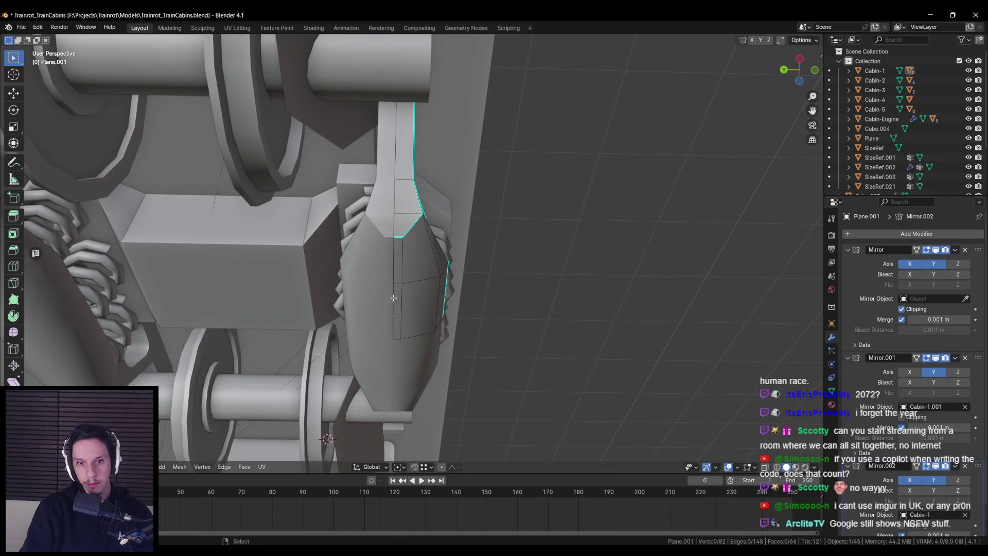
Move three side-frame vertices along the Y axis and return to Object Mode
{"action": "left_click", "coordinate": [405, 283]}
{"action": "key", "text": "g"}
{"action": "key", "text": "y"}
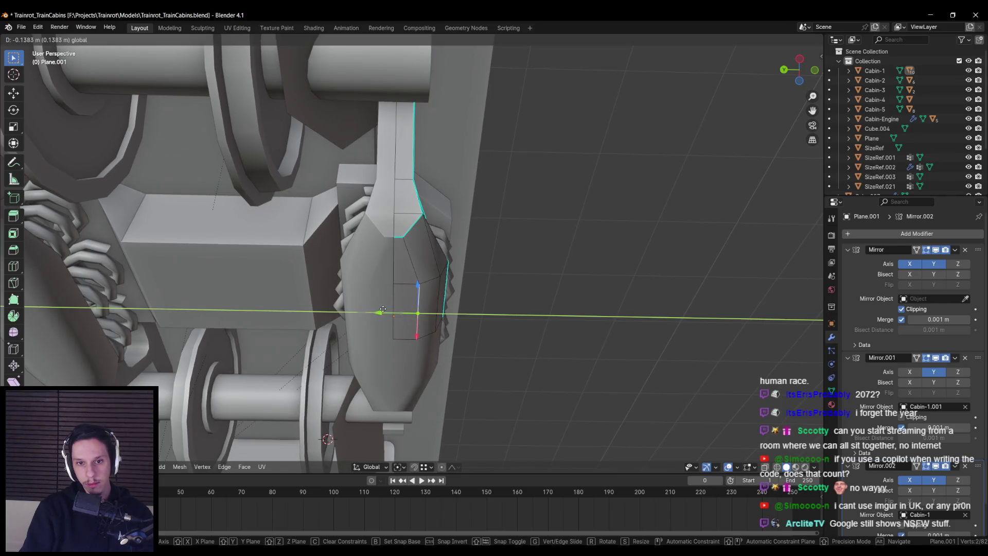
{"action": "key", "text": "Escape"}
{"action": "left_click", "coordinate": [408, 280], "text": "shift"}
{"action": "key", "text": "g"}
{"action": "key", "text": "y"}
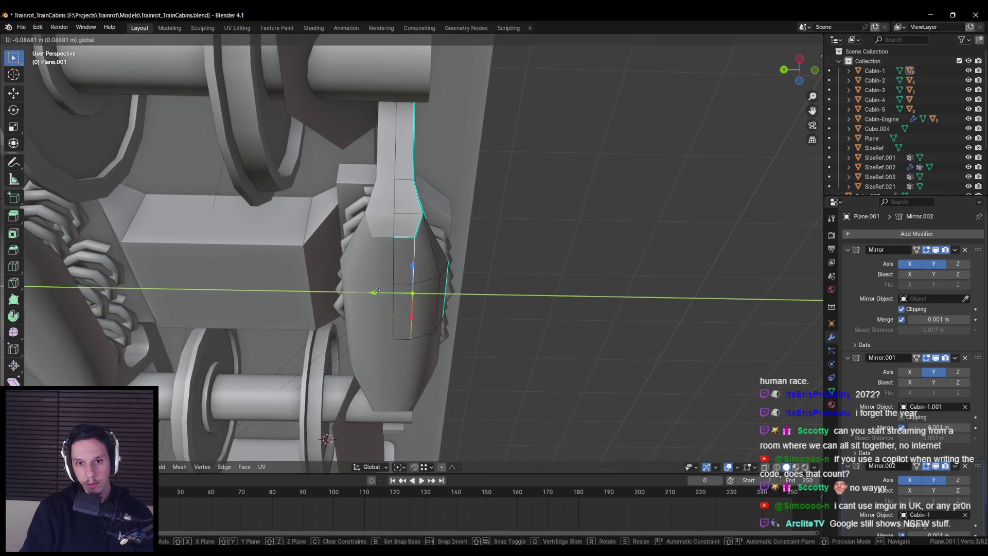
{"action": "left_click", "coordinate": [373, 291]}
{"action": "key", "text": "Tab"}
Check the reshaped bogie from below the cabins and save the file
{"action": "mouse_move", "coordinate": [372, 295]}
{"action": "middle_mouse_down"}
{"action": "mouse_move", "coordinate": [393, 322]}
{"action": "mouse_move", "coordinate": [404, 312]}
{"action": "mouse_move", "coordinate": [349, 304]}
{"action": "mouse_move", "coordinate": [474, 317]}
{"action": "mouse_move", "coordinate": [450, 324]}
{"action": "mouse_move", "coordinate": [453, 299]}
{"action": "mouse_move", "coordinate": [533, 308]}
{"action": "middle_mouse_up"}
{"action": "key", "text": "ctrl+s"}
{"action": "scroll", "coordinate": [319, 301], "scroll_direction": "down", "scroll_amount": 5}
{"action": "scroll", "coordinate": [470, 325], "scroll_direction": "up", "scroll_amount": 2}
{"action": "mouse_move", "coordinate": [454, 301]}
{"action": "middle_mouse_down"}
{"action": "mouse_move", "coordinate": [464, 314]}
{"action": "mouse_move", "coordinate": [471, 283]}
{"action": "middle_mouse_up"}
{"action": "scroll", "coordinate": [474, 284], "scroll_direction": "up", "scroll_amount": 2}
{"action": "key", "text": "ctrl+s"}
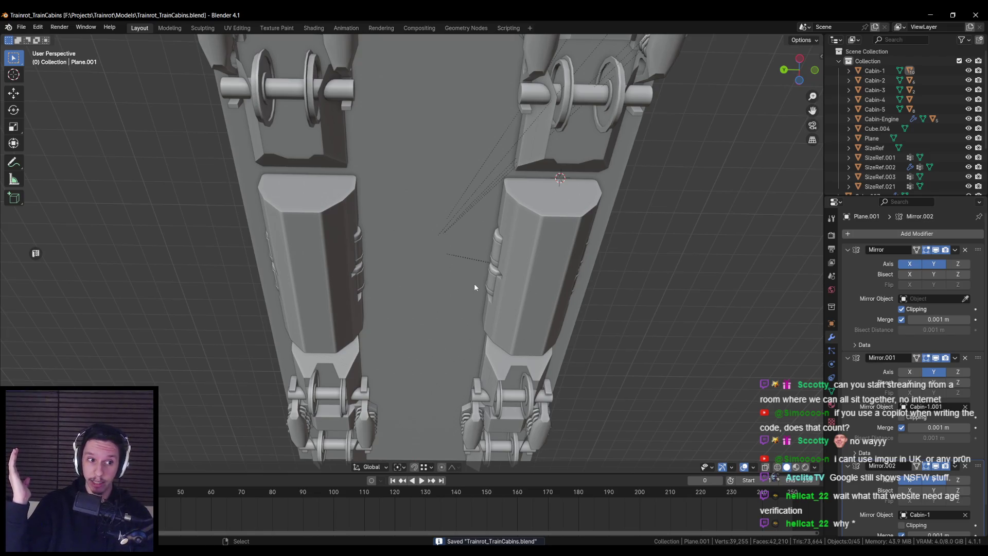
{"action": "scroll", "coordinate": [474, 282], "scroll_direction": "down", "scroll_amount": 4}
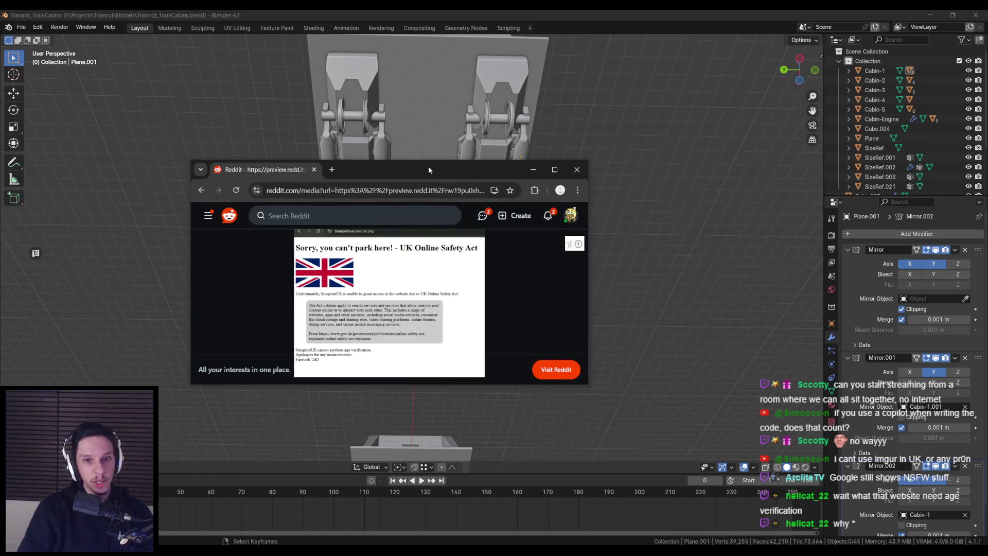
{"action": "key", "text": "super+Up"}
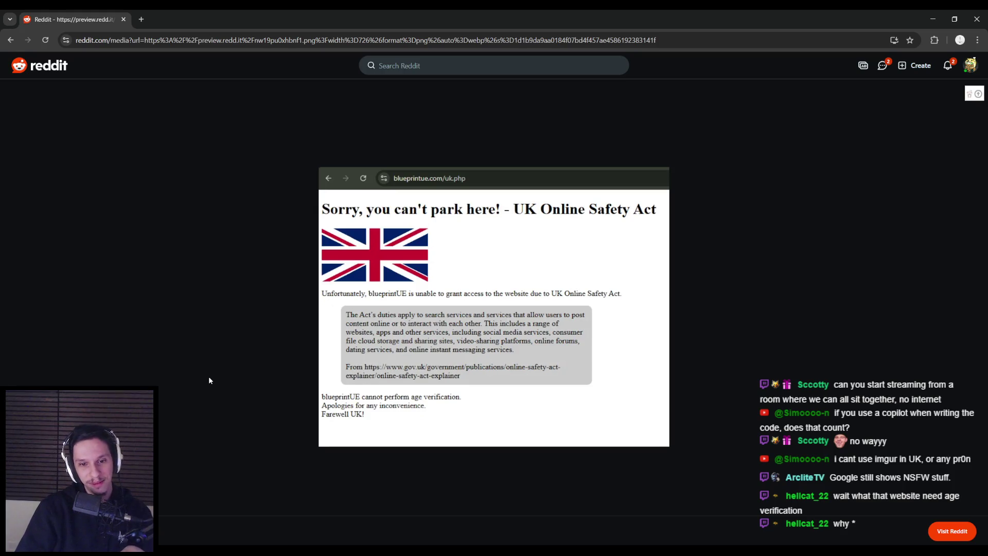
{"action": "key", "text": "alt+Tab"}
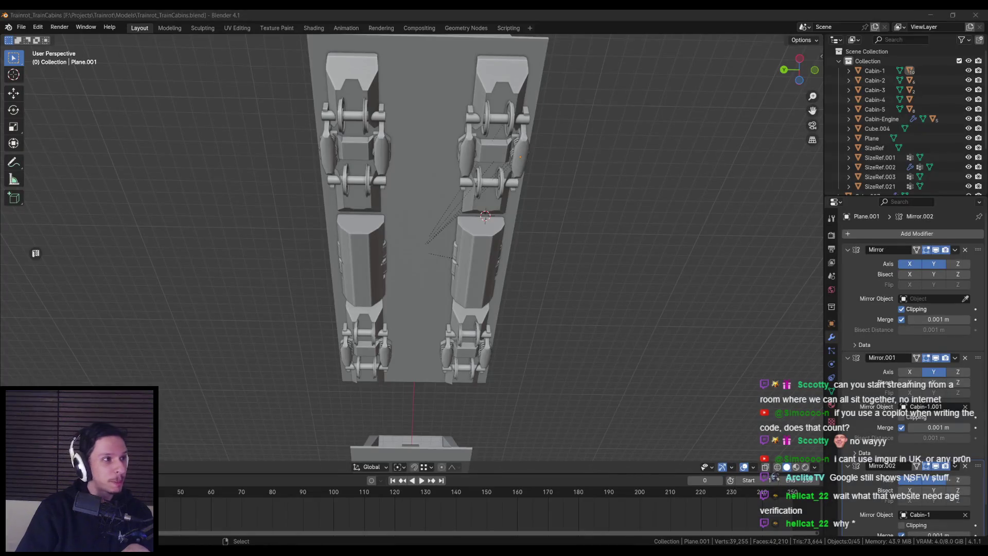
Compare side and underside views of the bogie with the front view, then save
{"action": "mouse_move", "coordinate": [289, 409]}
{"action": "middle_mouse_down"}
{"action": "mouse_move", "coordinate": [274, 349]}
{"action": "mouse_move", "coordinate": [392, 274]}
{"action": "mouse_move", "coordinate": [387, 284]}
{"action": "middle_mouse_up"}
{"action": "key", "text": "KP_1"}
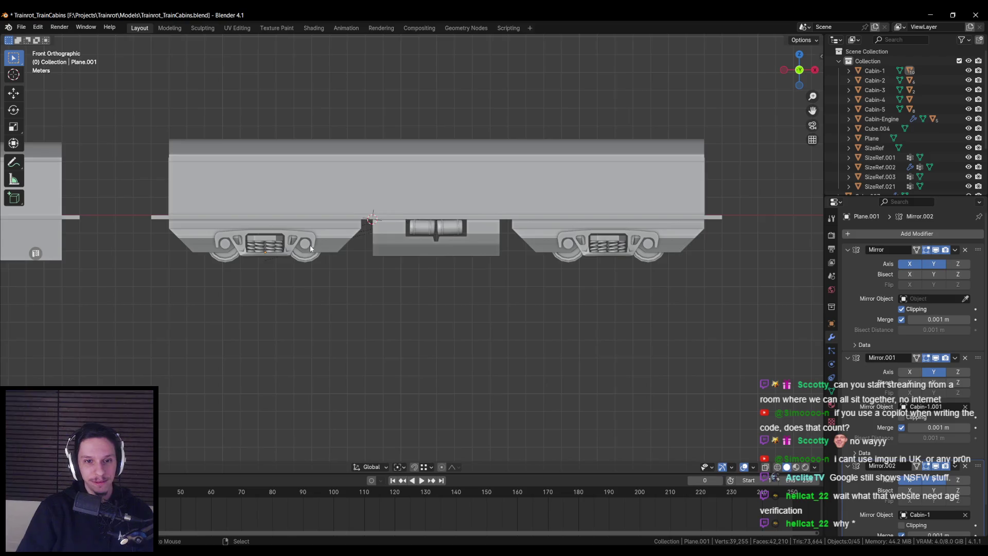
{"action": "scroll", "coordinate": [301, 281], "scroll_direction": "up", "scroll_amount": 6}
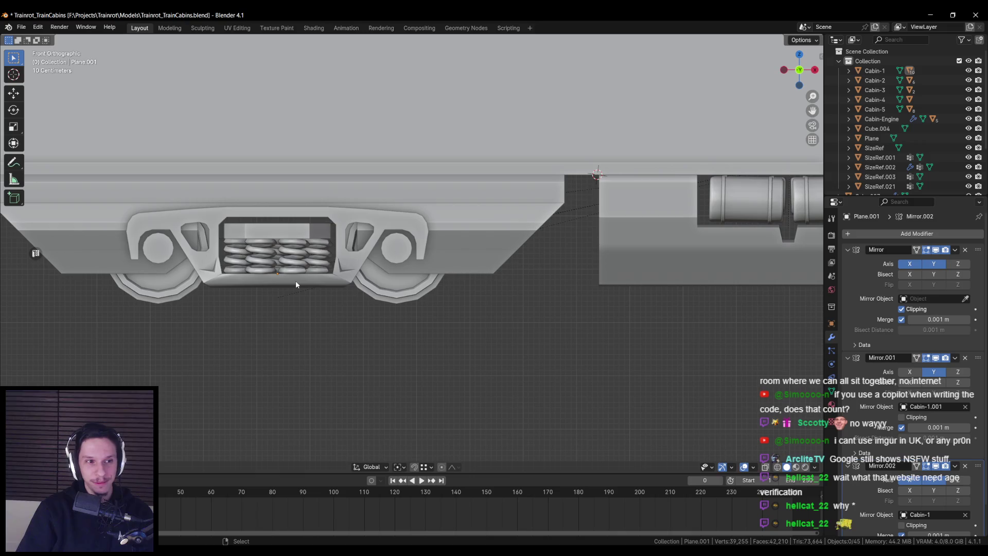
{"action": "scroll", "coordinate": [295, 283], "scroll_direction": "down", "scroll_amount": 4}
{"action": "scroll", "coordinate": [375, 275], "scroll_direction": "up", "scroll_amount": 3}
{"action": "mouse_move", "coordinate": [375, 275]}
{"action": "middle_mouse_down"}
{"action": "mouse_move", "coordinate": [392, 326]}
{"action": "mouse_move", "coordinate": [477, 278]}
{"action": "mouse_move", "coordinate": [482, 234]}
{"action": "mouse_move", "coordinate": [499, 230]}
{"action": "mouse_move", "coordinate": [373, 278]}
{"action": "middle_mouse_up"}
{"action": "scroll", "coordinate": [482, 233], "scroll_direction": "down", "scroll_amount": 3}
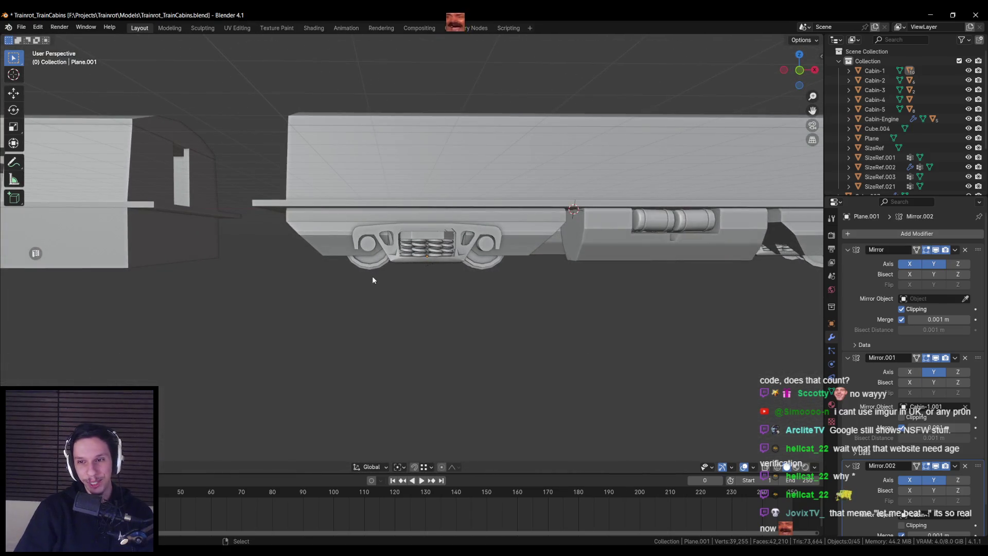
{"action": "key", "text": "KP_1"}
{"action": "scroll", "coordinate": [372, 276], "scroll_direction": "down", "scroll_amount": 2}
{"action": "scroll", "coordinate": [271, 261], "scroll_direction": "up", "scroll_amount": 2}
{"action": "scroll", "coordinate": [271, 260], "scroll_direction": "up", "scroll_amount": 1}
{"action": "key", "text": "ctrl+s"}
Check Cabin-1.001, the Cylinder wheels and Cube.007, then box-select the bogies in X-ray
{"action": "scroll", "coordinate": [270, 260], "scroll_direction": "down", "scroll_amount": 1}
{"action": "scroll", "coordinate": [334, 263], "scroll_direction": "up", "scroll_amount": 1}
{"action": "left_click", "coordinate": [349, 252]}
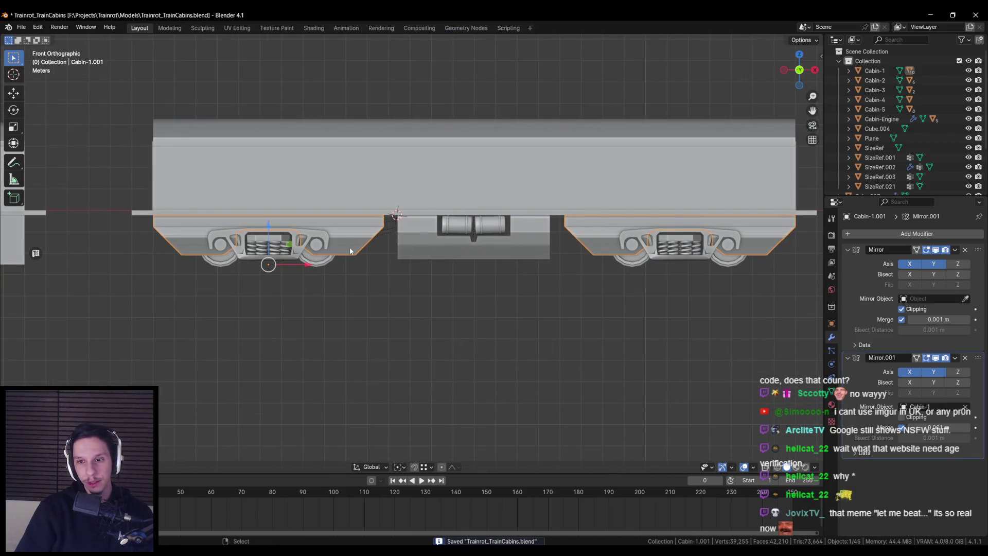
{"action": "left_click", "coordinate": [314, 249]}
{"action": "left_click", "coordinate": [315, 249]}
{"action": "left_click", "coordinate": [316, 251]}
{"action": "scroll", "coordinate": [350, 249], "scroll_direction": "down", "scroll_amount": 1}
{"action": "left_click", "coordinate": [361, 247]}
{"action": "left_click", "coordinate": [424, 254]}
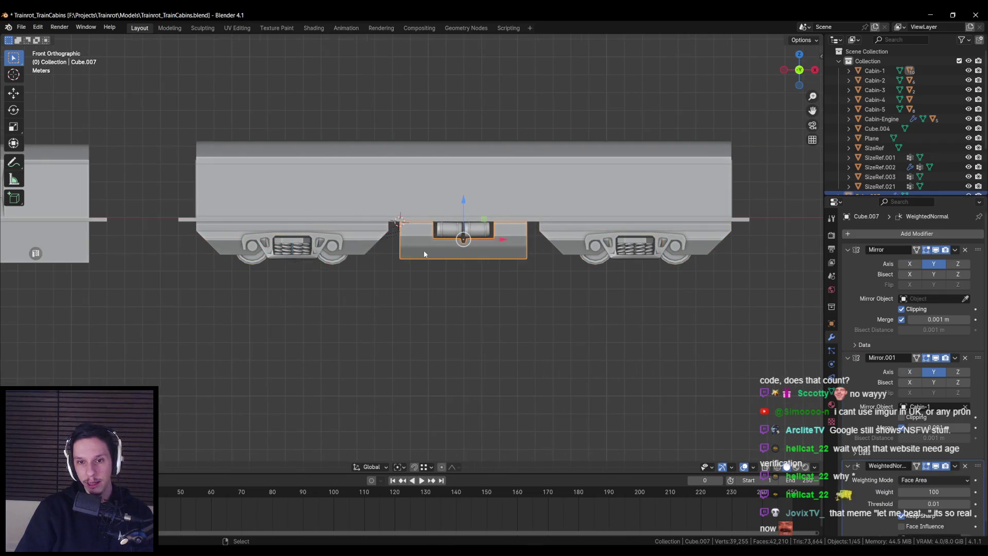
{"action": "key", "text": "shift+z"}
{"action": "left_click_drag", "start_coordinate": [178, 224], "coordinate": [705, 307]}
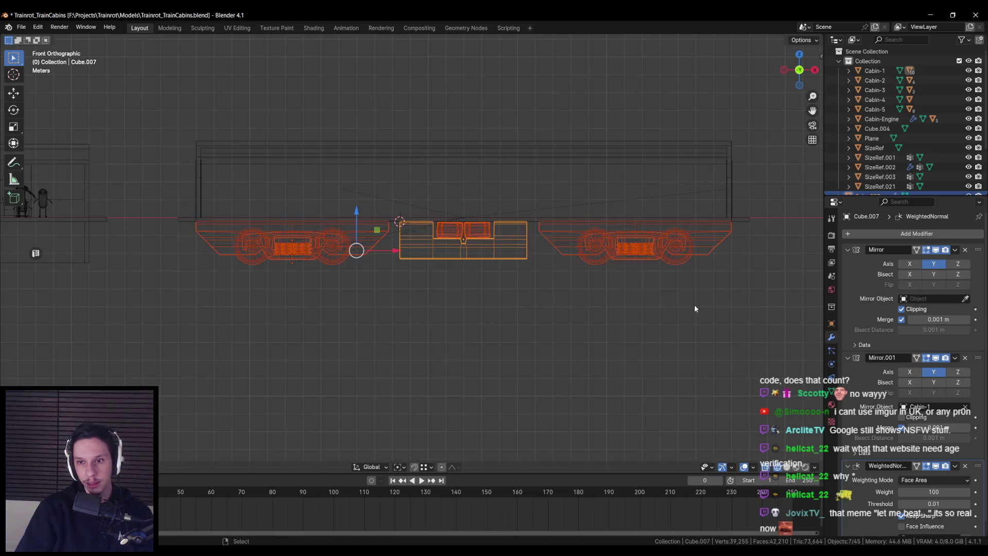
{"action": "key", "text": "shift+z"}
{"action": "scroll", "coordinate": [377, 252], "scroll_direction": "down", "scroll_amount": 2}
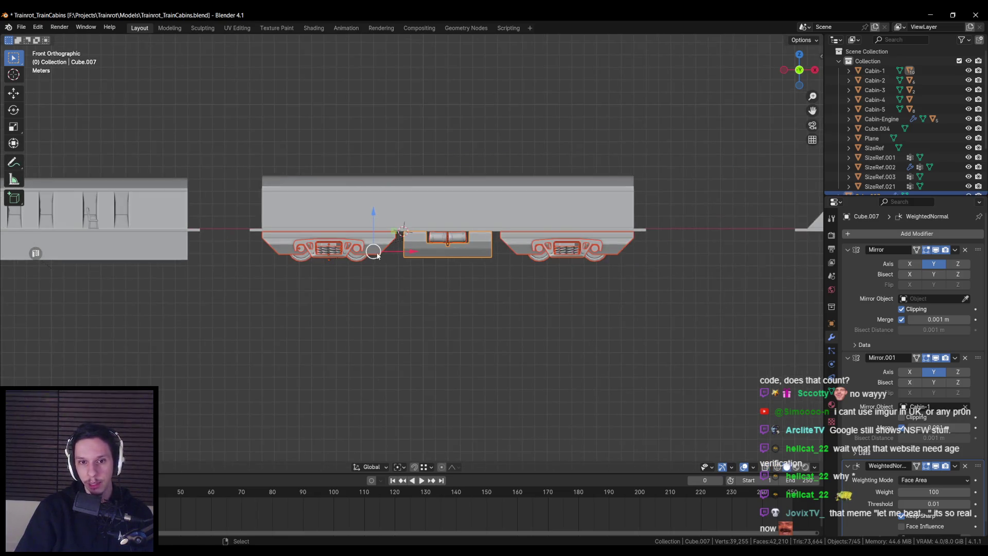
{"action": "left_click", "coordinate": [363, 309]}
Orbit around the train, return to Front Orthographic view, and save the file
{"action": "mouse_move", "coordinate": [363, 309]}
{"action": "middle_mouse_down"}
{"action": "mouse_move", "coordinate": [410, 337]}
{"action": "mouse_move", "coordinate": [368, 308]}
{"action": "mouse_move", "coordinate": [243, 287]}
{"action": "middle_mouse_up"}
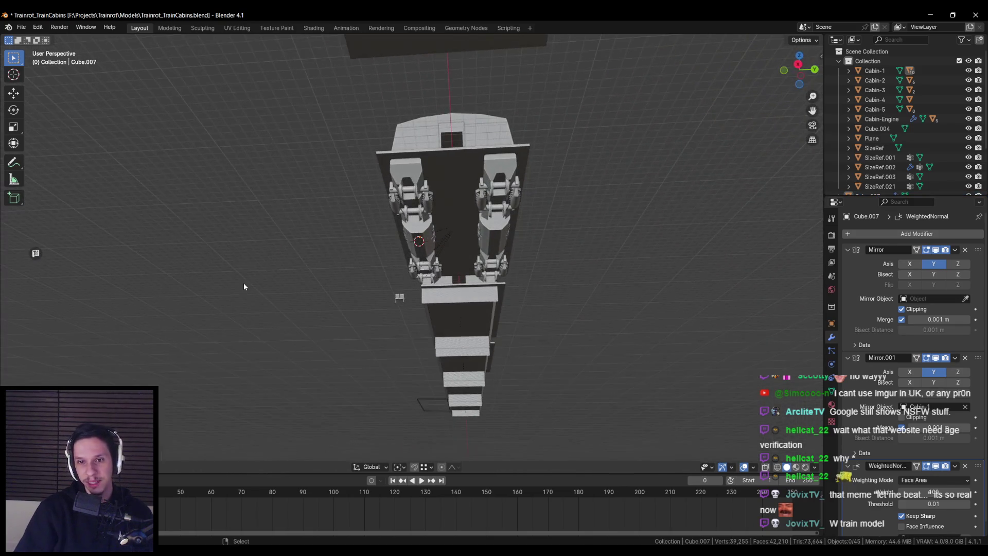
{"action": "key", "text": "KP_1"}
{"action": "scroll", "coordinate": [244, 286], "scroll_direction": "up", "scroll_amount": 3}
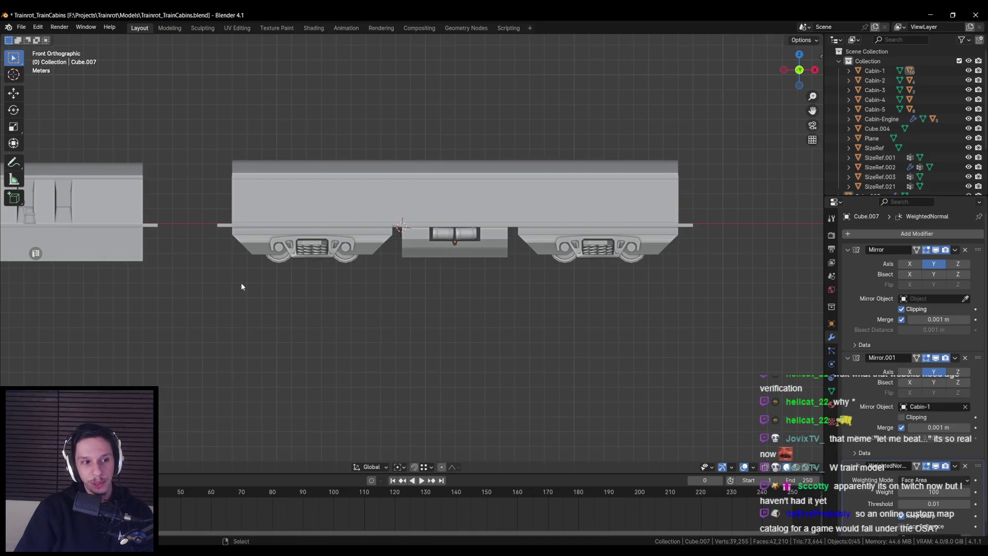
{"action": "scroll", "coordinate": [241, 286], "scroll_direction": "down", "scroll_amount": 2}
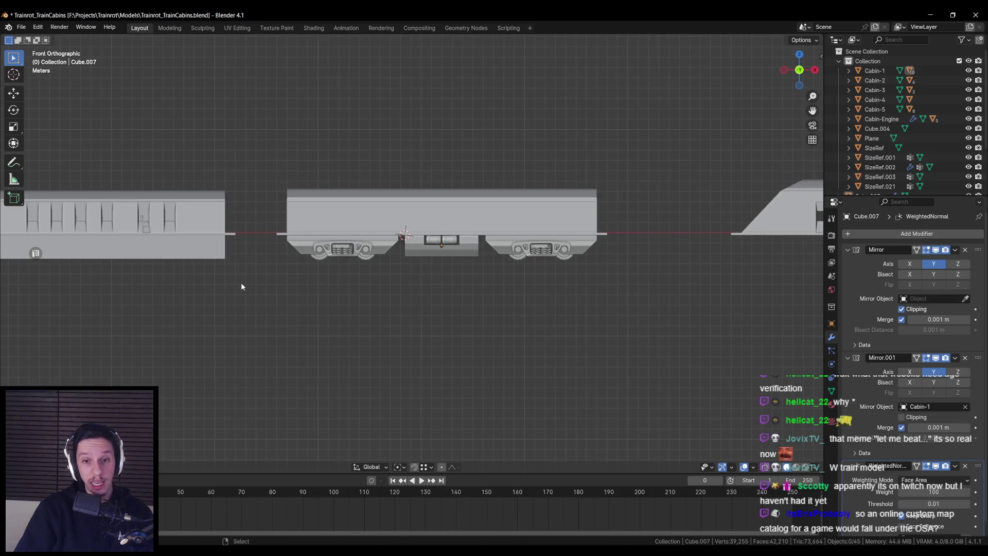
{"action": "middle_click_drag", "start_coordinate": [242, 287], "coordinate": [241, 296]}
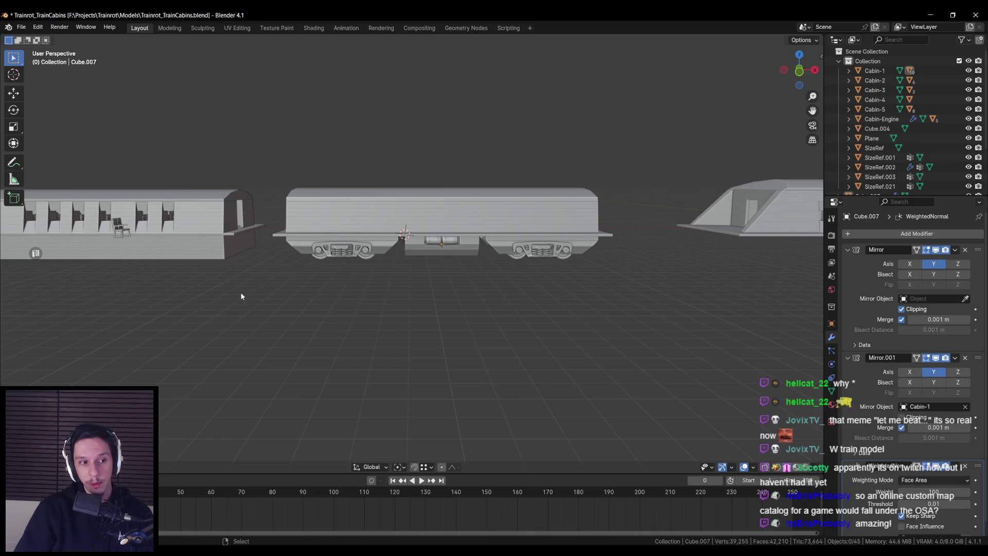
{"action": "key", "text": "KP_1"}
{"action": "scroll", "coordinate": [245, 292], "scroll_direction": "up", "scroll_amount": 2}
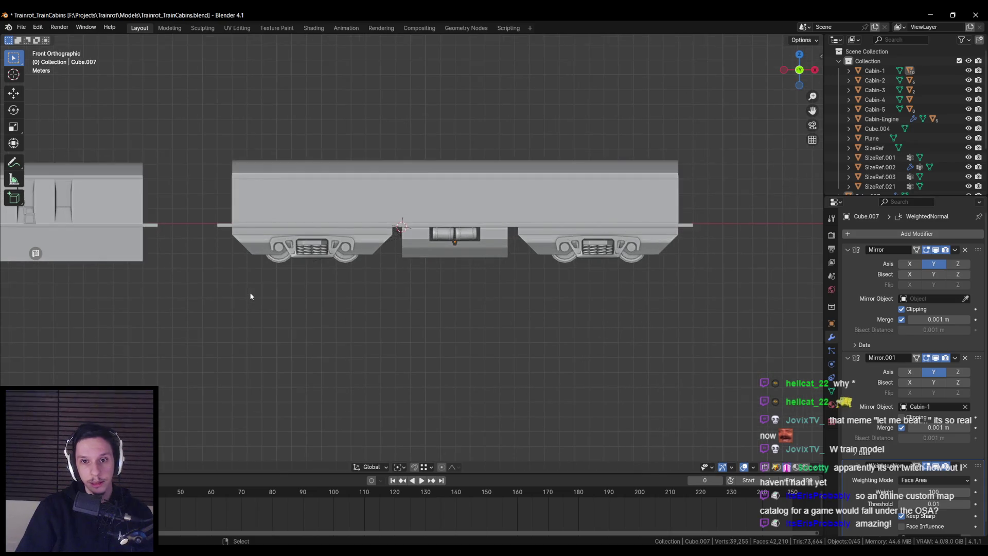
{"action": "key", "text": "ctrl+s"}
{"action": "middle_click_drag", "start_coordinate": [301, 282], "coordinate": [375, 276]}
{"action": "key", "text": "KP_1"}
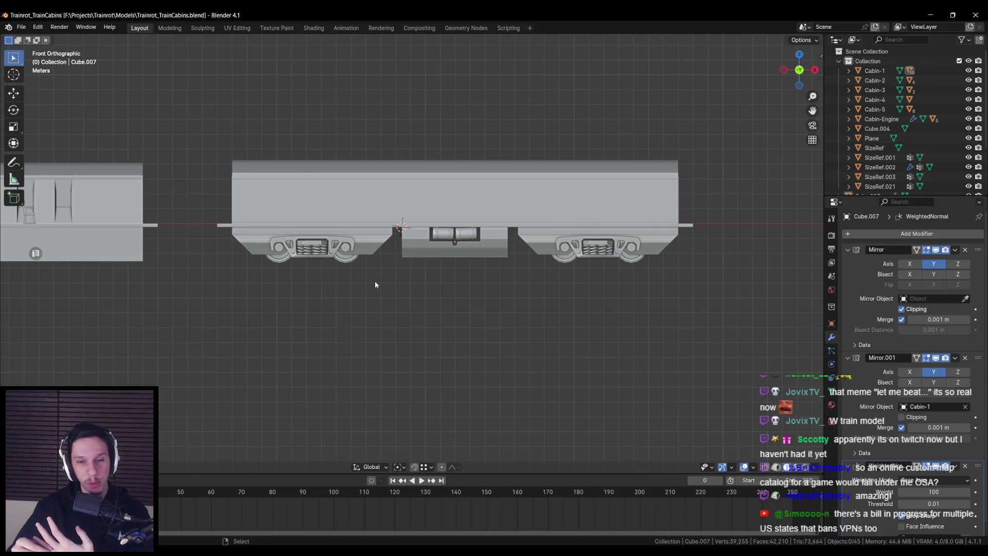
{"action": "middle_click_drag", "start_coordinate": [400, 283], "coordinate": [398, 282]}
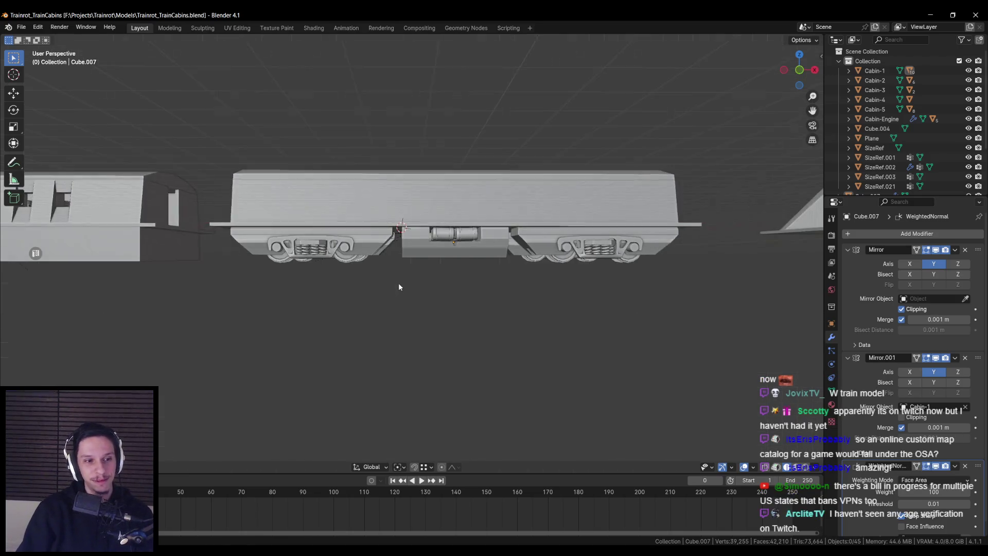
{"action": "key", "text": "KP_1"}
{"action": "scroll", "coordinate": [399, 283], "scroll_direction": "up", "scroll_amount": 2}
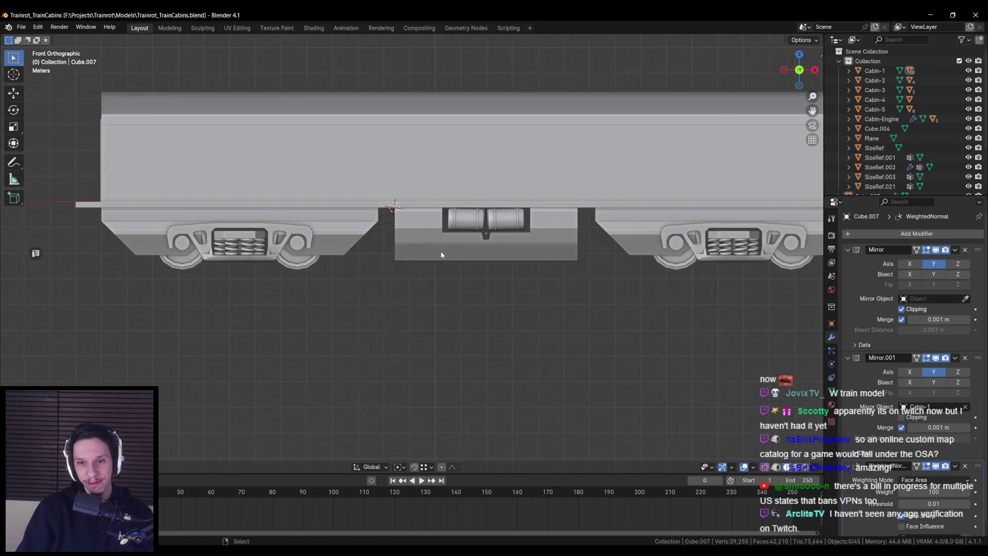
{"action": "scroll", "coordinate": [440, 253], "scroll_direction": "up", "scroll_amount": 2}
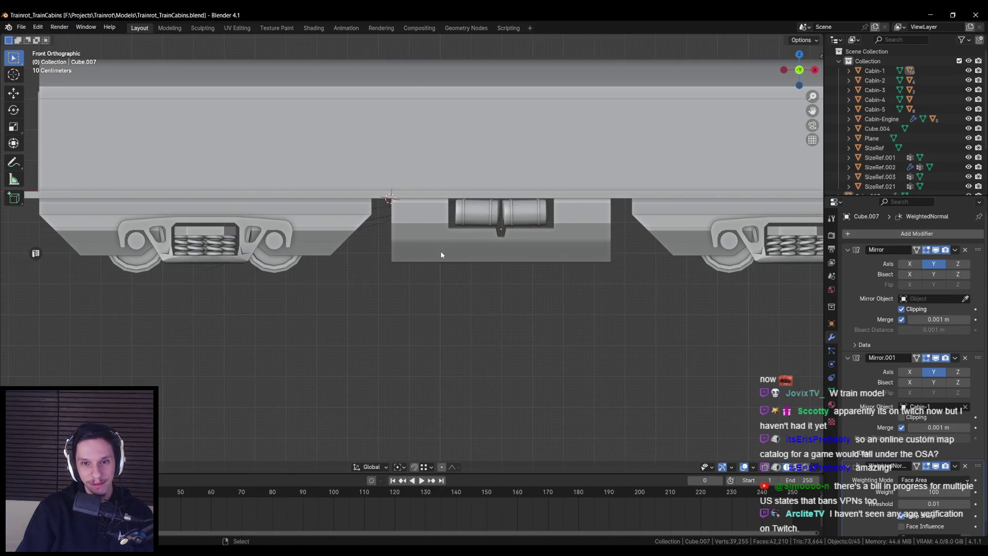
{"action": "left_click", "coordinate": [440, 254]}
{"action": "mouse_move", "coordinate": [440, 253]}
{"action": "middle_mouse_down"}
{"action": "mouse_move", "coordinate": [511, 260]}
{"action": "mouse_move", "coordinate": [400, 257]}
{"action": "mouse_move", "coordinate": [520, 236]}
{"action": "mouse_move", "coordinate": [441, 215]}
{"action": "mouse_move", "coordinate": [332, 284]}
{"action": "mouse_move", "coordinate": [414, 266]}
{"action": "mouse_move", "coordinate": [365, 248]}
{"action": "mouse_move", "coordinate": [351, 270]}
{"action": "mouse_move", "coordinate": [304, 291]}
{"action": "middle_mouse_up"}
{"action": "key", "text": "alt+a"}
{"action": "key", "text": "KP_1"}
{"action": "key", "text": "KP_1"}
{"action": "scroll", "coordinate": [409, 286], "scroll_direction": "down", "scroll_amount": 5}
{"action": "scroll", "coordinate": [871, 448], "scroll_direction": "down", "scroll_amount": 1}
{"action": "scroll", "coordinate": [412, 278], "scroll_direction": "up", "scroll_amount": 5}
{"action": "middle_click_drag", "start_coordinate": [411, 278], "coordinate": [401, 245]}
{"action": "left_click", "coordinate": [401, 244]}
Add a Plain Axes empty through F3 search and lower it along Z below the train
{"action": "scroll", "coordinate": [401, 245], "scroll_direction": "down", "scroll_amount": 3}
{"action": "scroll", "coordinate": [401, 245], "scroll_direction": "up", "scroll_amount": 8}
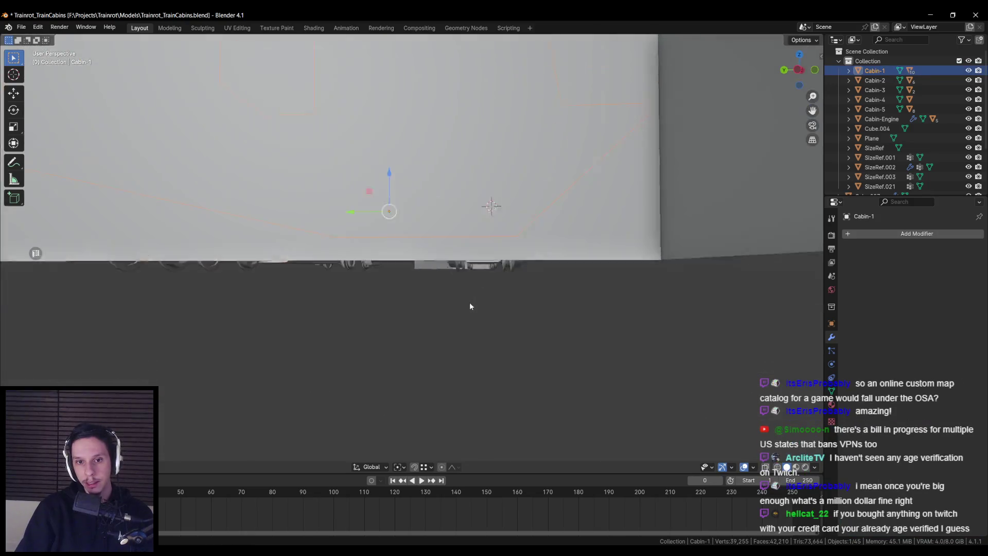
{"action": "scroll", "coordinate": [401, 245], "scroll_direction": "down", "scroll_amount": 6}
{"action": "scroll", "coordinate": [464, 303], "scroll_direction": "up", "scroll_amount": 2}
{"action": "key", "text": "F3"}
{"action": "type", "text": "emp"}
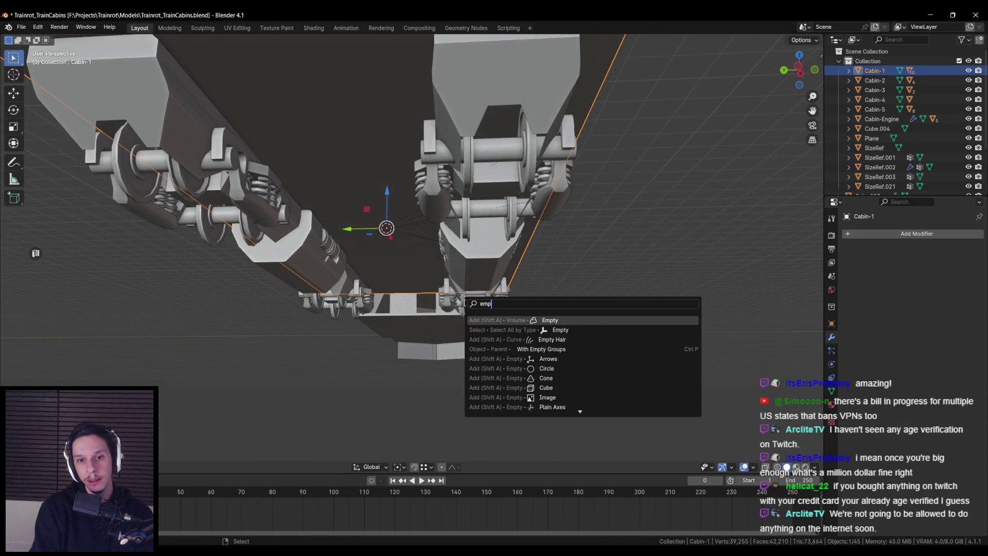
{"action": "type", "text": "pty"}
{"action": "key", "text": "Down"}
{"action": "key", "text": "Down"}
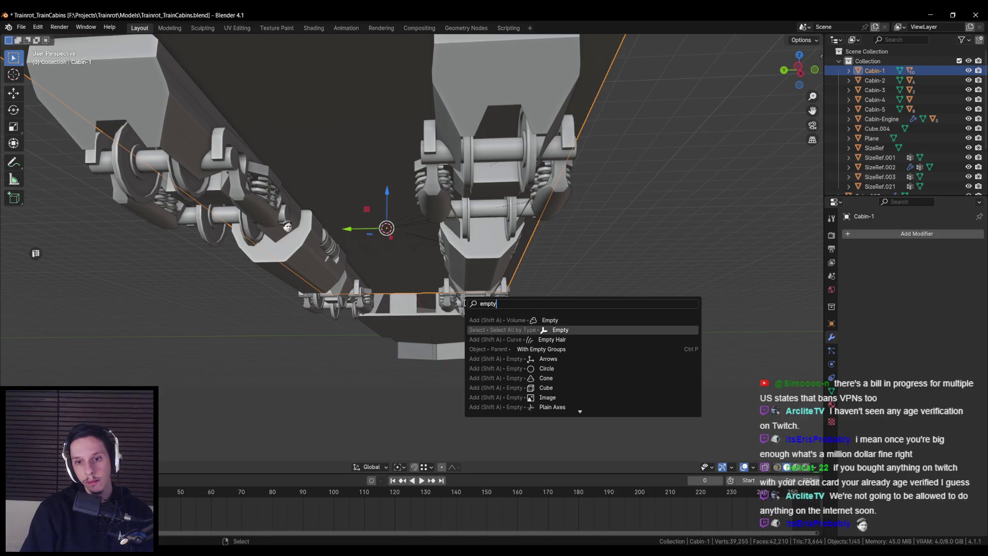
{"action": "key", "text": "Down"}
{"action": "key", "text": "Down"}
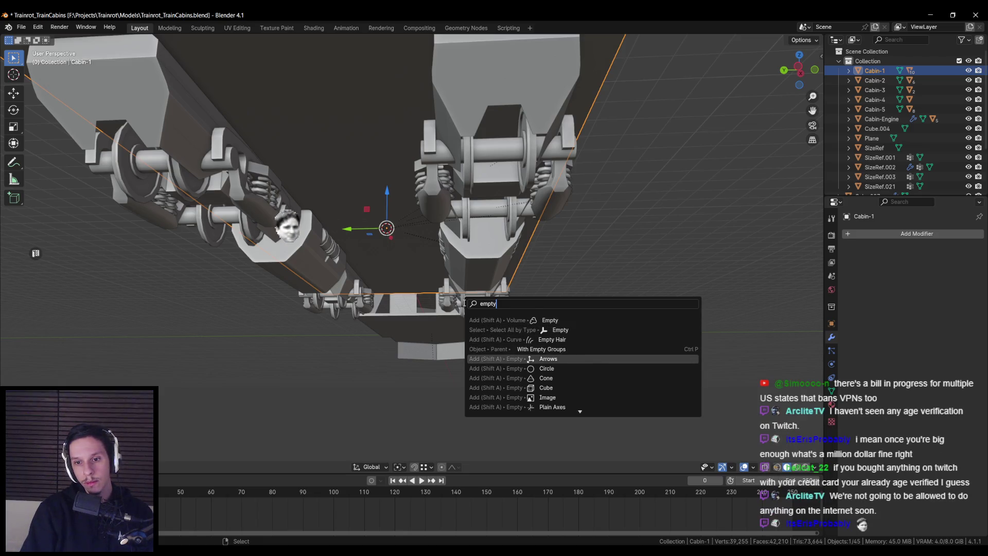
{"action": "key", "text": "Down"}
{"action": "key", "text": "Down"}
{"action": "key", "text": "Down"}
{"action": "key", "text": "Return"}
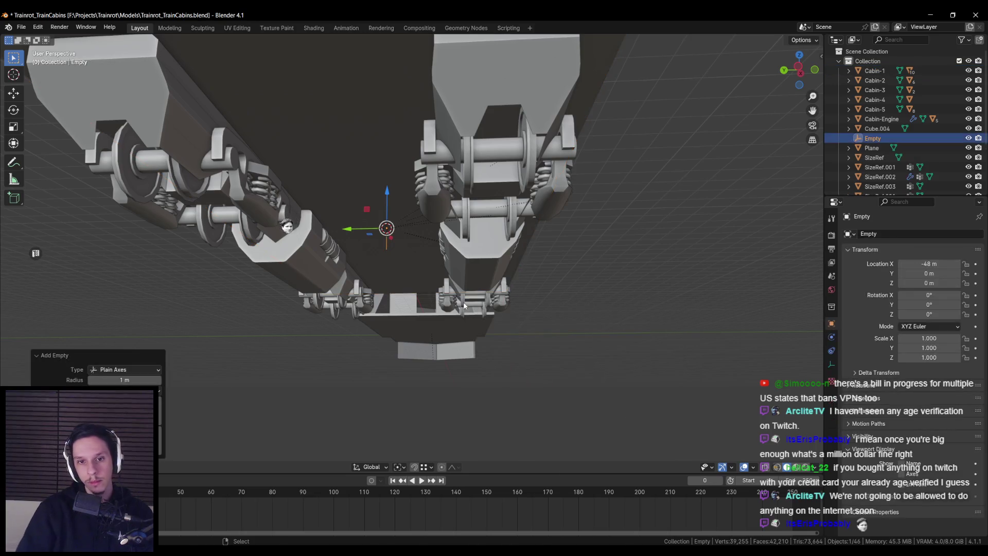
{"action": "key", "text": "g"}
{"action": "key", "text": "z"}
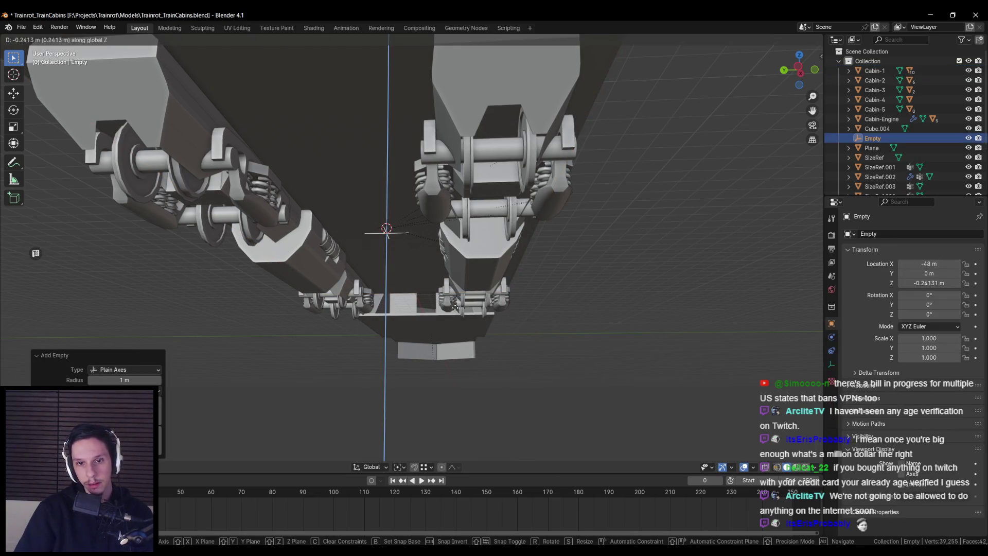
{"action": "left_click", "coordinate": [453, 308]}
Make the Empty the mirror object for the coupler and Cylinder.001
{"action": "mouse_move", "coordinate": [454, 308]}
{"action": "middle_mouse_down"}
{"action": "mouse_move", "coordinate": [453, 278]}
{"action": "mouse_move", "coordinate": [463, 308]}
{"action": "middle_mouse_up"}
{"action": "left_click", "coordinate": [463, 280]}
{"action": "scroll", "coordinate": [482, 304], "scroll_direction": "up", "scroll_amount": 2}
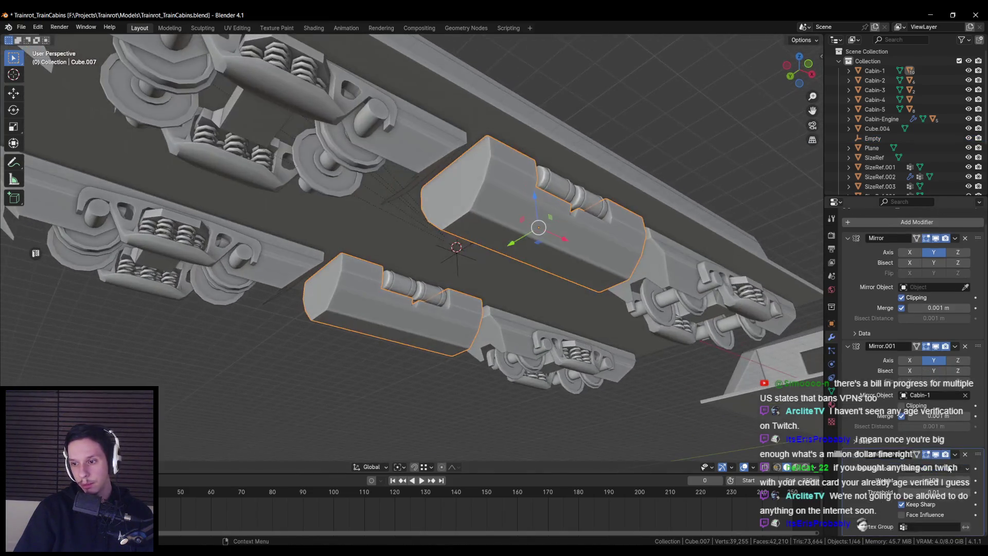
{"action": "middle_click_drag", "start_coordinate": [643, 350], "coordinate": [578, 315]}
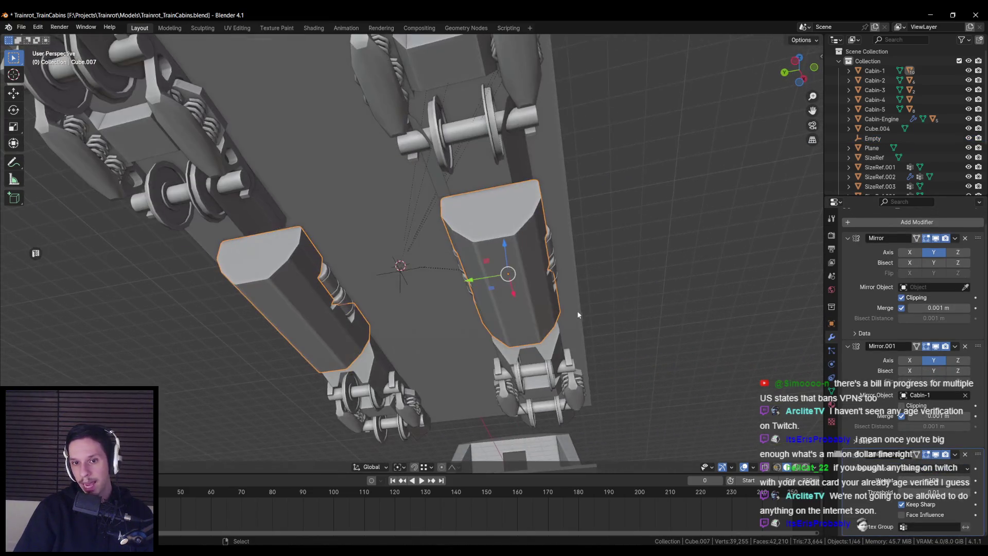
{"action": "left_click", "coordinate": [965, 395]}
{"action": "left_click", "coordinate": [965, 394]}
{"action": "left_click", "coordinate": [399, 273]}
{"action": "mouse_move", "coordinate": [399, 273]}
{"action": "middle_mouse_down"}
{"action": "mouse_move", "coordinate": [422, 247]}
{"action": "mouse_move", "coordinate": [515, 267]}
{"action": "middle_mouse_up"}
{"action": "left_click", "coordinate": [463, 264]}
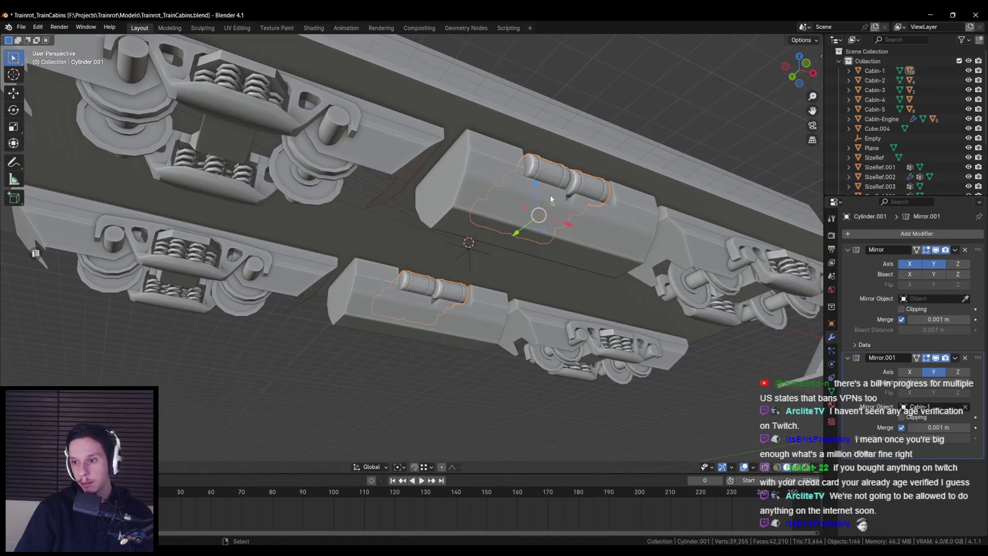
{"action": "left_click", "coordinate": [965, 407]}
{"action": "left_click", "coordinate": [965, 406]}
{"action": "left_click", "coordinate": [468, 255]}
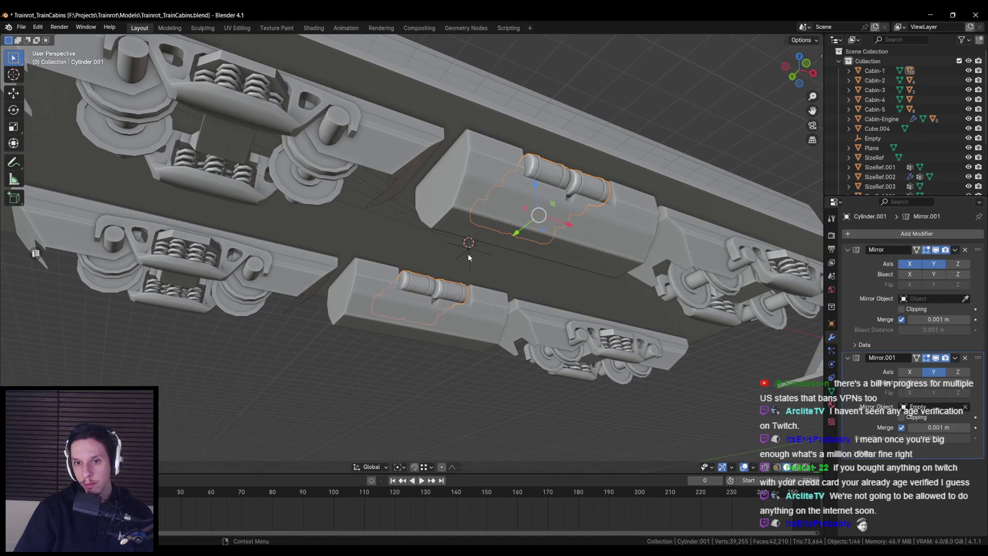
Make the Empty the mirror object for Cabin-1.001, the bogie wheels and bogie frame Cube.008
{"action": "middle_click_drag", "start_coordinate": [468, 257], "coordinate": [452, 242]}
{"action": "left_click", "coordinate": [247, 170]}
{"action": "left_click", "coordinate": [965, 406]}
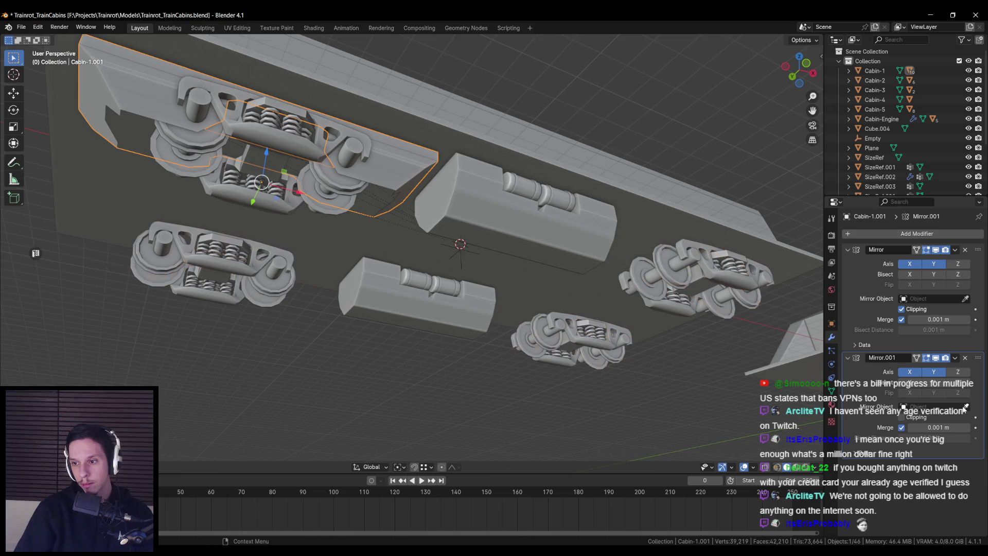
{"action": "left_click", "coordinate": [460, 244]}
{"action": "left_click", "coordinate": [690, 251]}
{"action": "left_click", "coordinate": [965, 406]}
{"action": "left_click", "coordinate": [965, 406]}
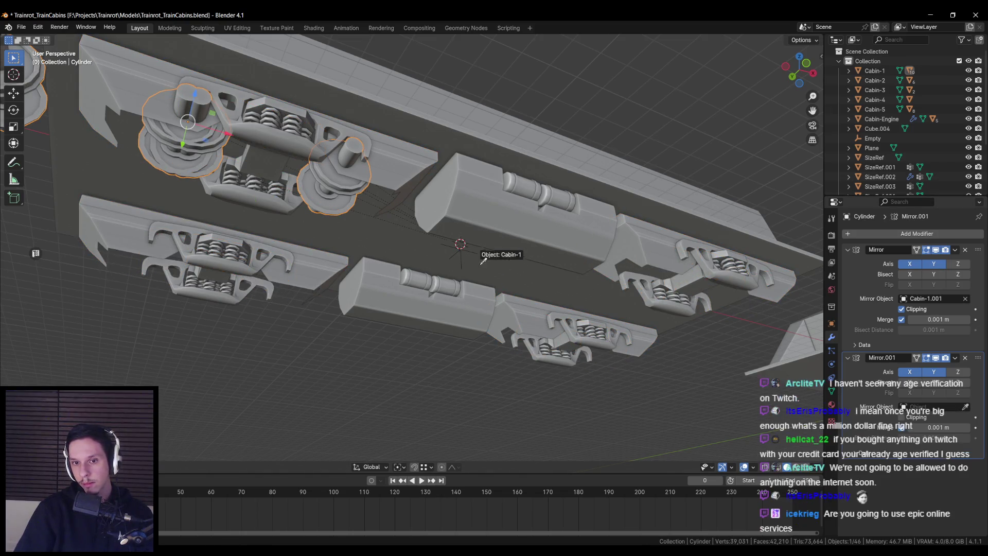
{"action": "left_click", "coordinate": [460, 244]}
{"action": "left_click", "coordinate": [711, 274]}
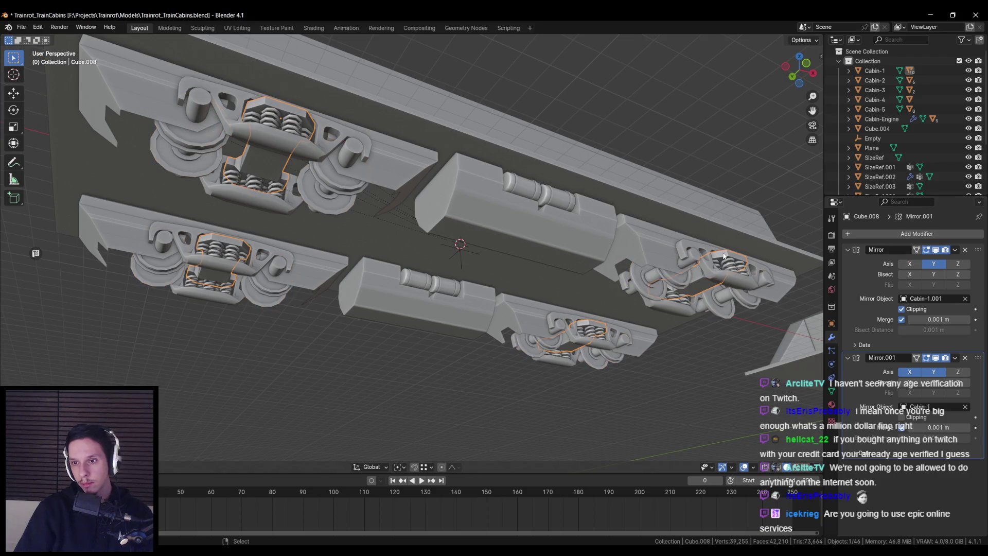
{"action": "left_click", "coordinate": [965, 406]}
{"action": "left_click", "coordinate": [965, 406]}
{"action": "left_click", "coordinate": [460, 244]}
Select the Empty and show the Blender for Unreal Engine settings in the side panel
{"action": "left_click", "coordinate": [460, 256]}
{"action": "key", "text": "n"}
{"action": "left_click", "coordinate": [820, 116]}
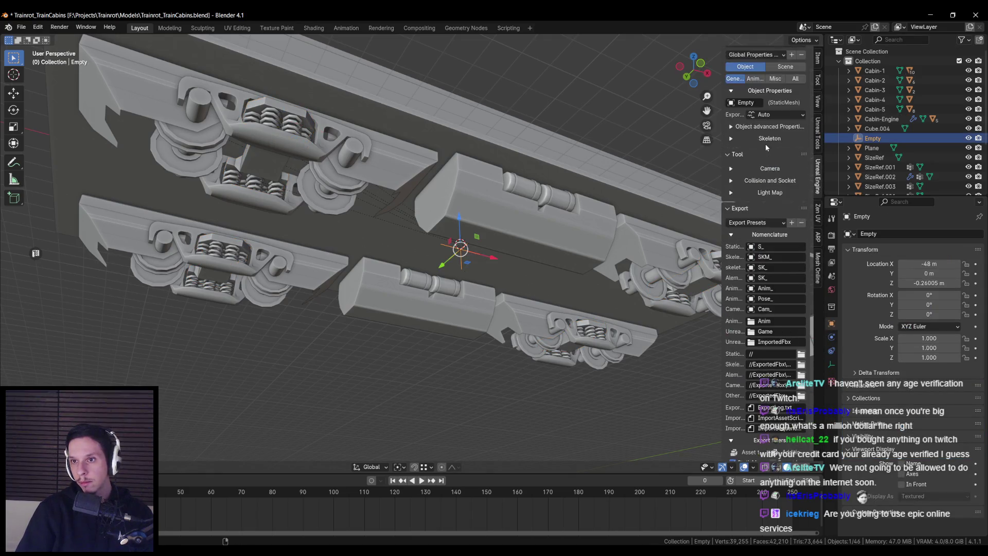
Set the Empty as the bogie springs' mirror object
{"action": "middle_click_drag", "start_coordinate": [671, 262], "coordinate": [627, 244], "text": "shift"}
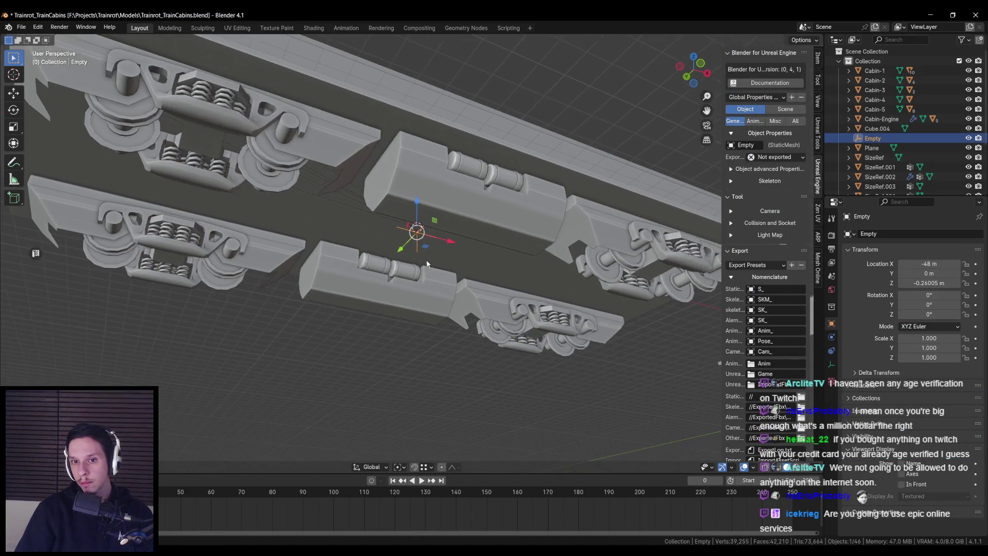
{"action": "key", "text": "n"}
{"action": "left_click", "coordinate": [647, 248]}
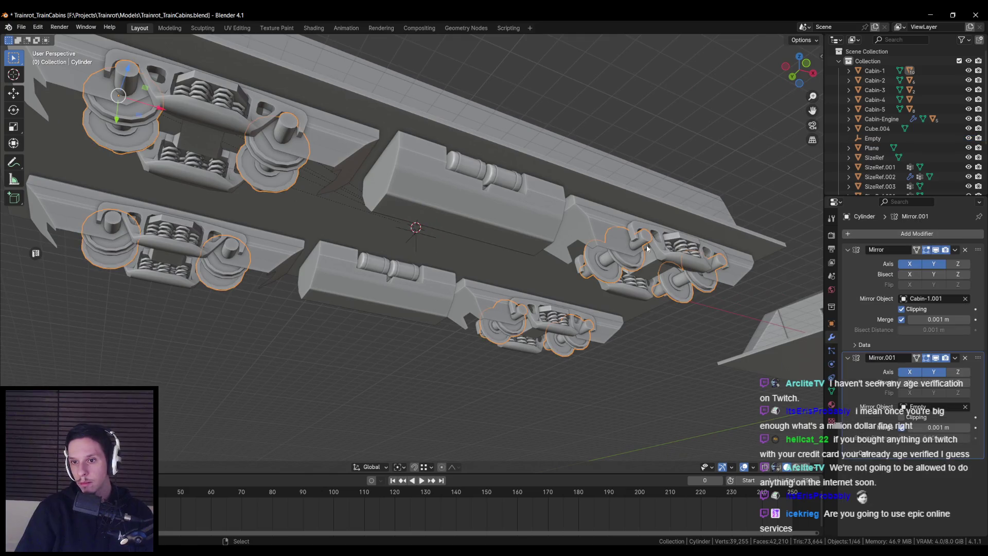
{"action": "left_click", "coordinate": [690, 267]}
{"action": "left_click", "coordinate": [964, 406]}
{"action": "left_click", "coordinate": [964, 406]}
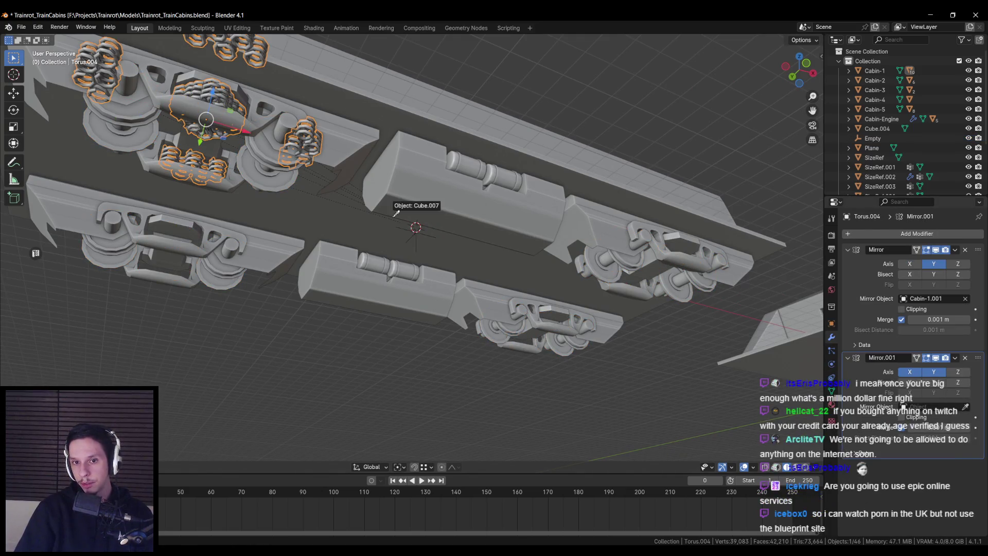
{"action": "left_click", "coordinate": [415, 233]}
Save the file and set the Empty as the side frames' second mirror object
{"action": "left_click", "coordinate": [685, 242]}
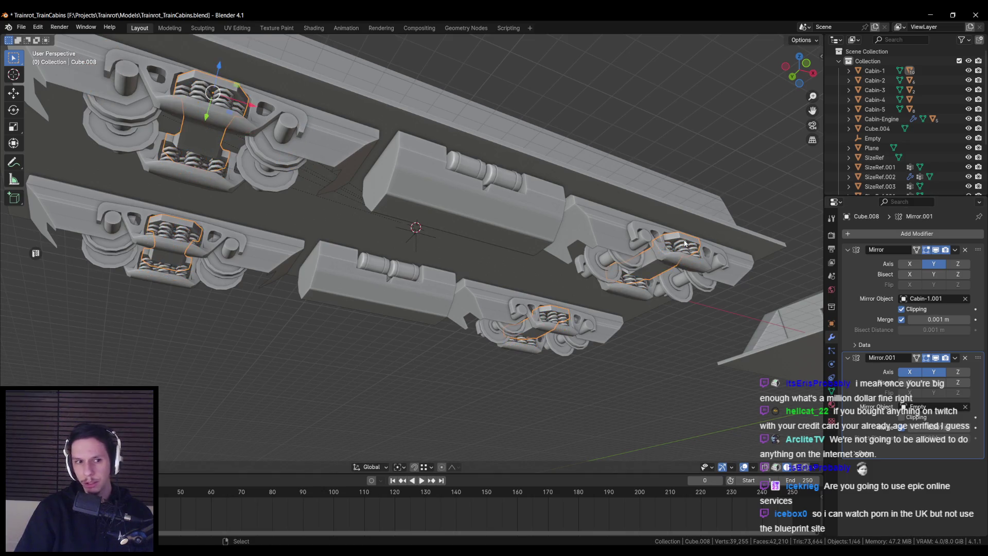
{"action": "middle_click_drag", "start_coordinate": [685, 243], "coordinate": [621, 242]}
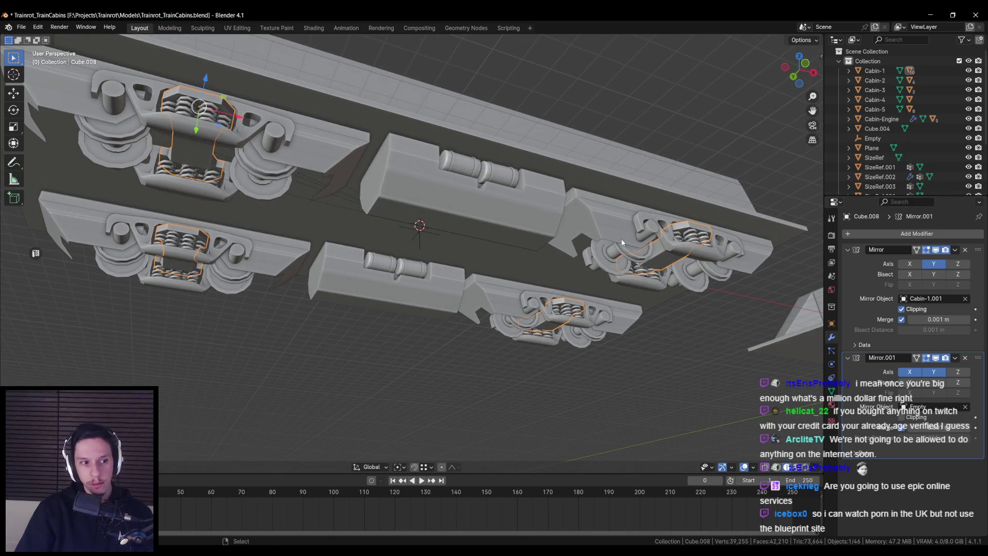
{"action": "key", "text": "ctrl+s"}
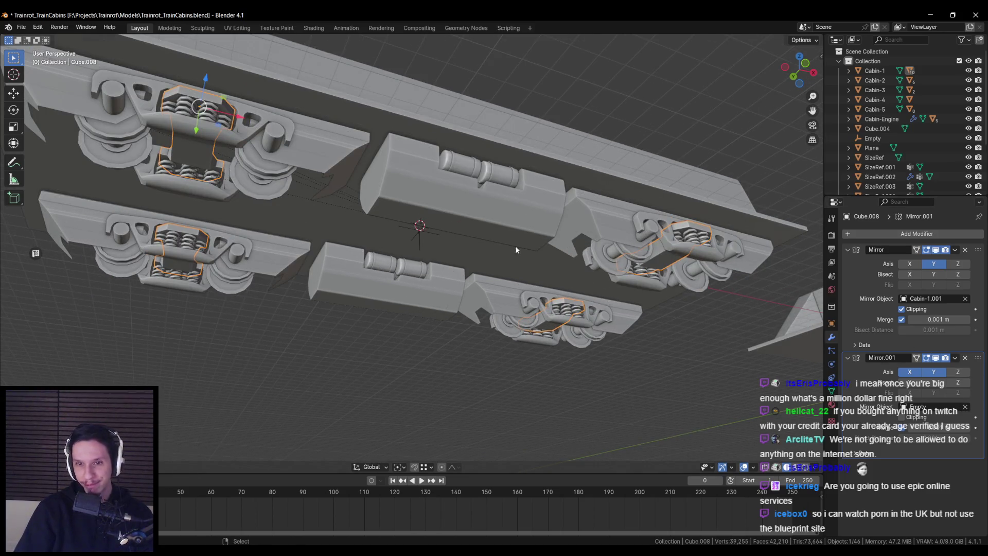
{"action": "left_click", "coordinate": [683, 241]}
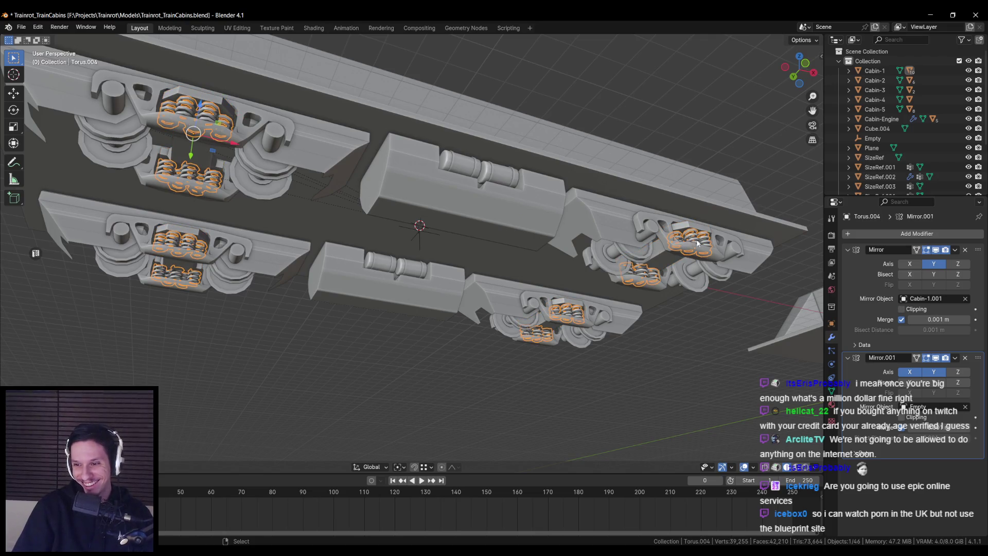
{"action": "left_click", "coordinate": [697, 243]}
{"action": "scroll", "coordinate": [953, 385], "scroll_direction": "down", "scroll_amount": 2}
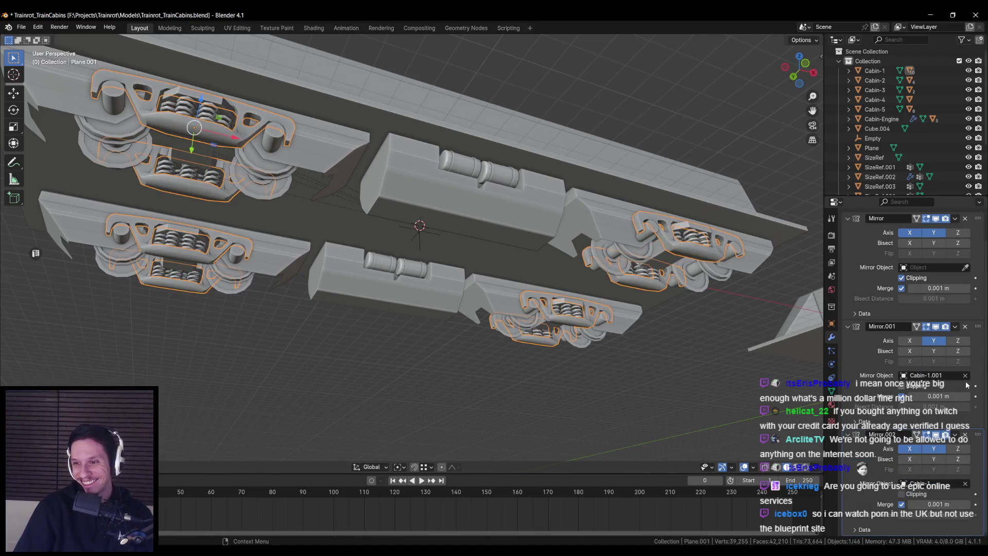
{"action": "left_click", "coordinate": [965, 484]}
{"action": "left_click", "coordinate": [965, 484]}
{"action": "left_click", "coordinate": [401, 234]}
From below, check the mirrors on the bogie frames, Cabin-1, wheels and side frames
{"action": "middle_click_drag", "start_coordinate": [398, 243], "coordinate": [469, 263], "text": "shift"}
{"action": "mouse_move", "coordinate": [350, 165]}
{"action": "middle_mouse_down"}
{"action": "mouse_move", "coordinate": [438, 208]}
{"action": "mouse_move", "coordinate": [495, 189]}
{"action": "middle_mouse_up"}
{"action": "left_click", "coordinate": [497, 188]}
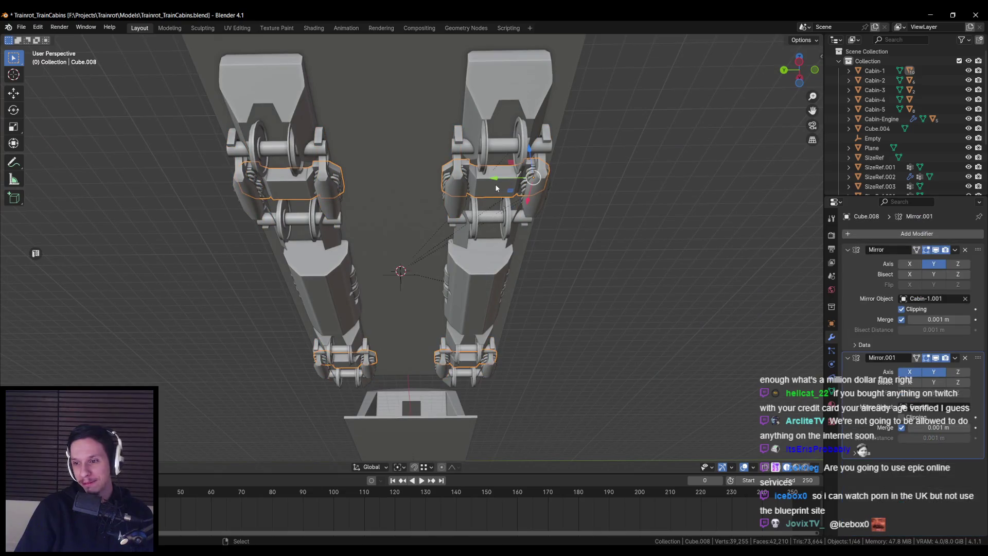
{"action": "left_click", "coordinate": [532, 129]}
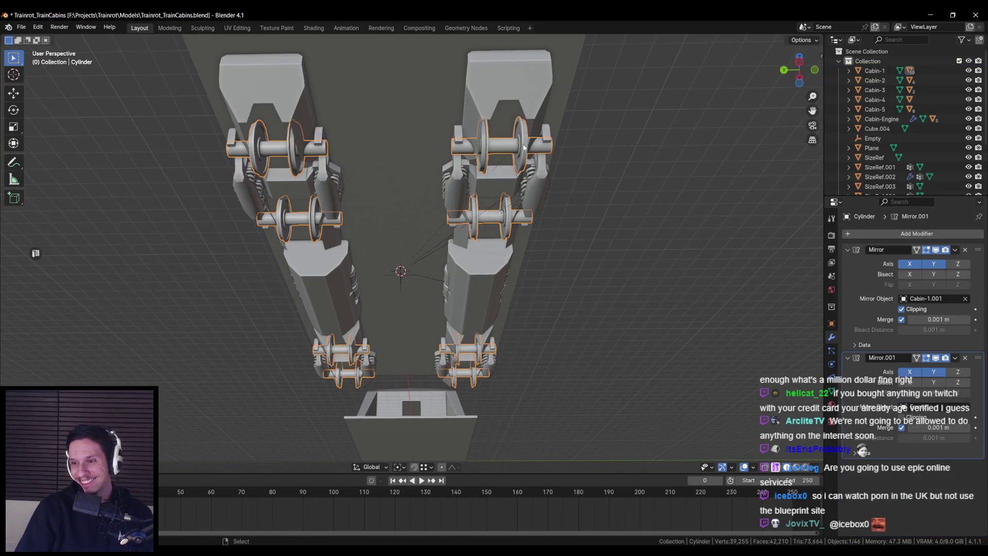
{"action": "left_click", "coordinate": [524, 153]}
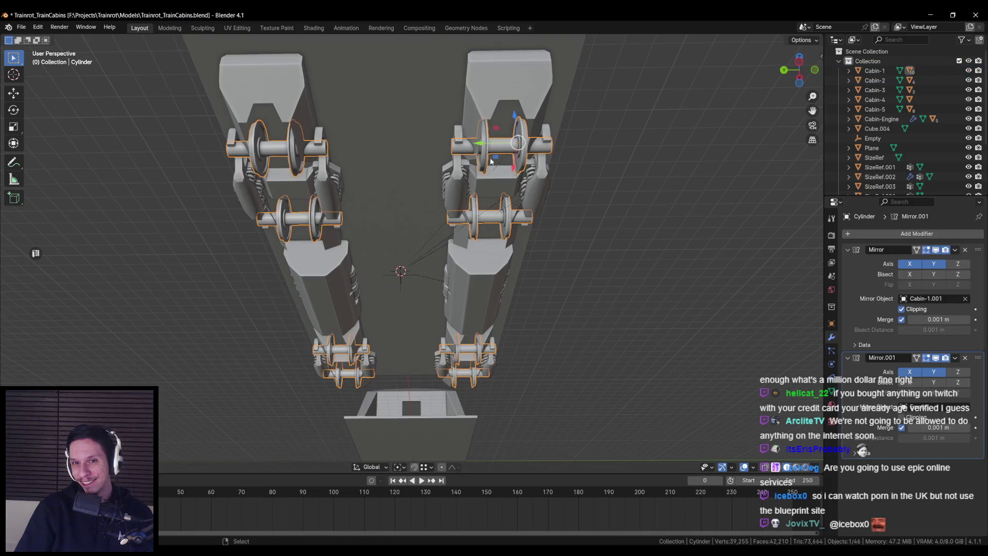
{"action": "left_click", "coordinate": [457, 139]}
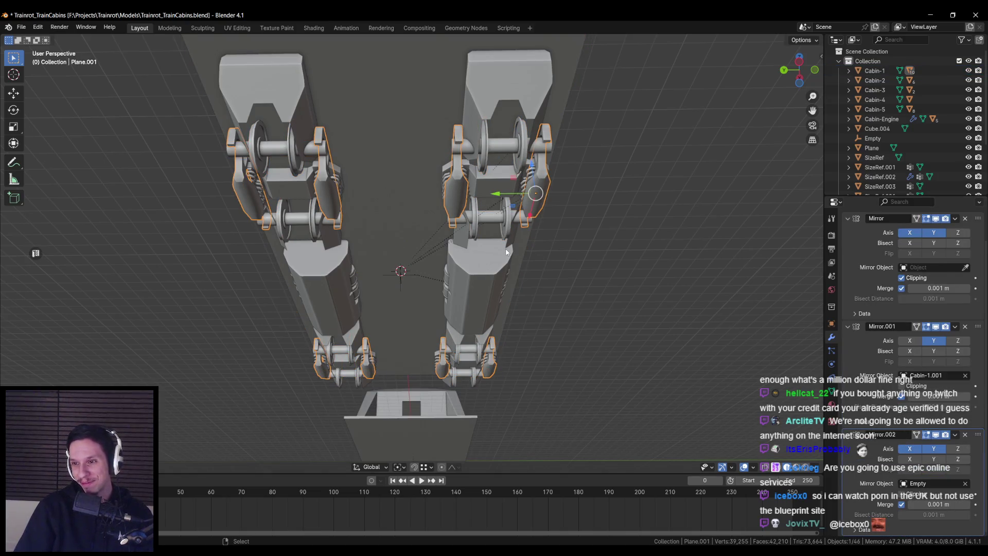
{"action": "left_click", "coordinate": [476, 221]}
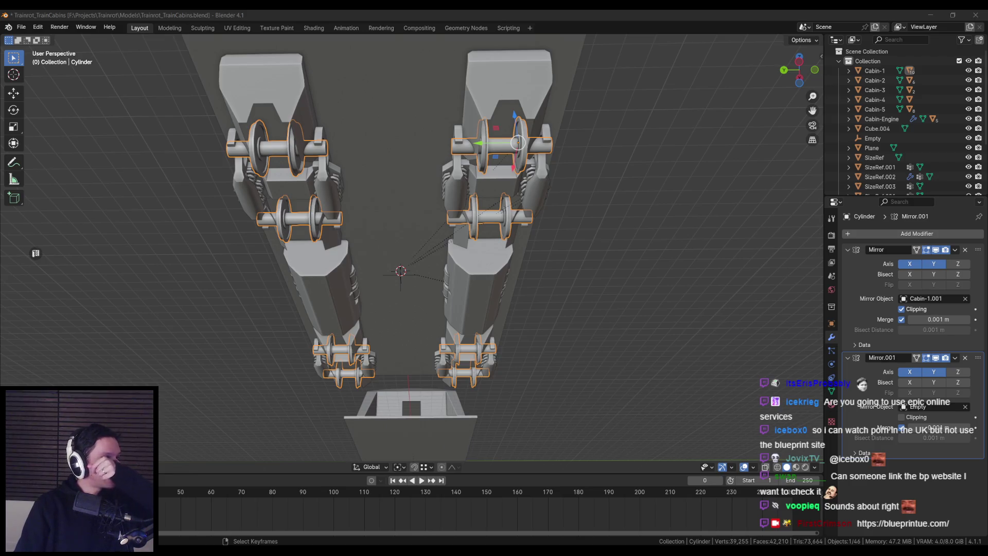
Save the train cabins file and select the coupler cylinder between the bogies
{"action": "mouse_move", "coordinate": [375, 306]}
{"action": "middle_mouse_down"}
{"action": "mouse_move", "coordinate": [414, 245]}
{"action": "mouse_move", "coordinate": [388, 268]}
{"action": "mouse_move", "coordinate": [413, 264]}
{"action": "mouse_move", "coordinate": [383, 283]}
{"action": "mouse_move", "coordinate": [419, 273]}
{"action": "middle_mouse_up"}
{"action": "scroll", "coordinate": [383, 282], "scroll_direction": "up", "scroll_amount": 2}
{"action": "key", "text": "ctrl+s"}
{"action": "left_click", "coordinate": [433, 231]}
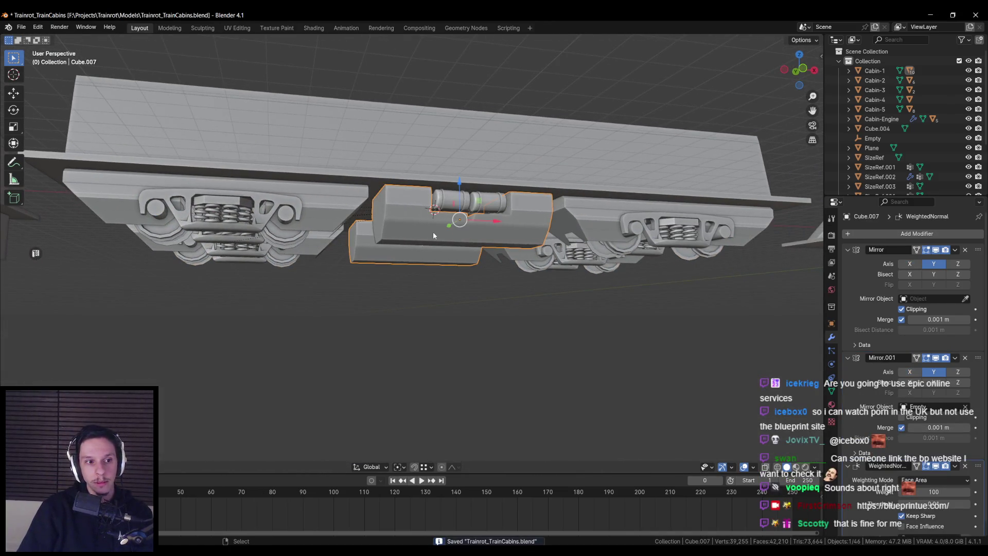
{"action": "left_click", "coordinate": [453, 201]}
{"action": "key", "text": "shift+space"}
{"action": "key", "text": "g"}
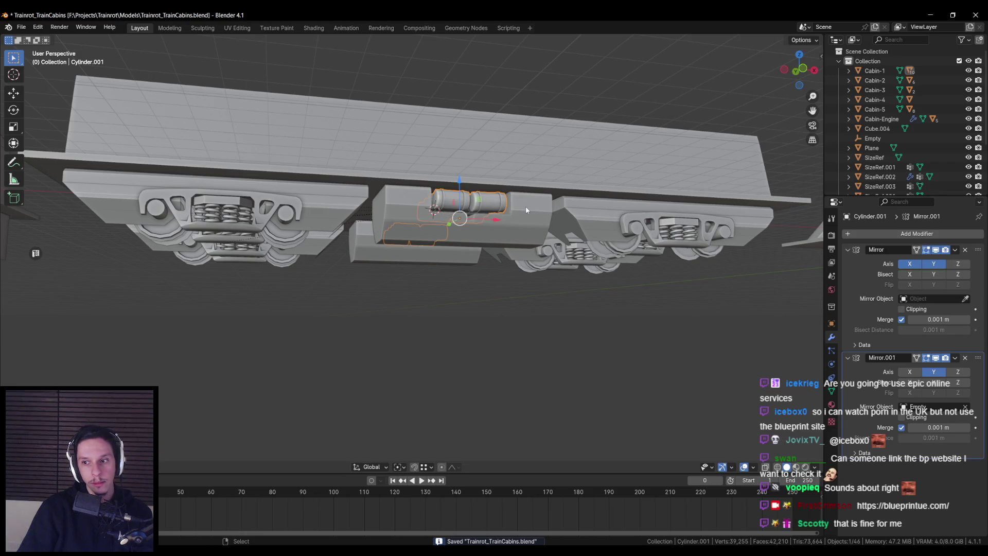
Inspect the Cabin-1.001 bogie frames and Cylinder wheels, then select the Empty from below
{"action": "left_click", "coordinate": [622, 217]}
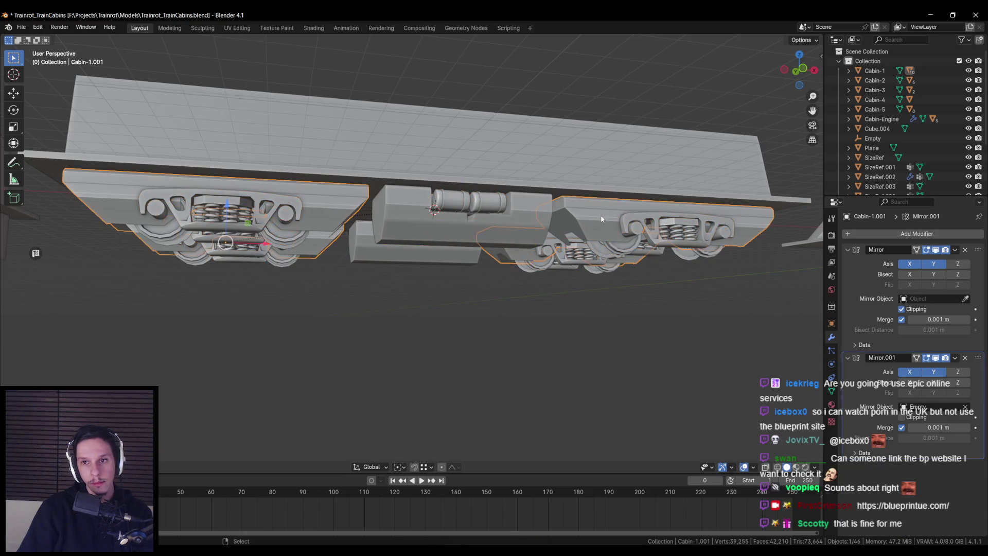
{"action": "left_click", "coordinate": [634, 234]}
{"action": "left_click", "coordinate": [673, 225]}
{"action": "left_click", "coordinate": [674, 228]}
{"action": "left_click", "coordinate": [598, 225]}
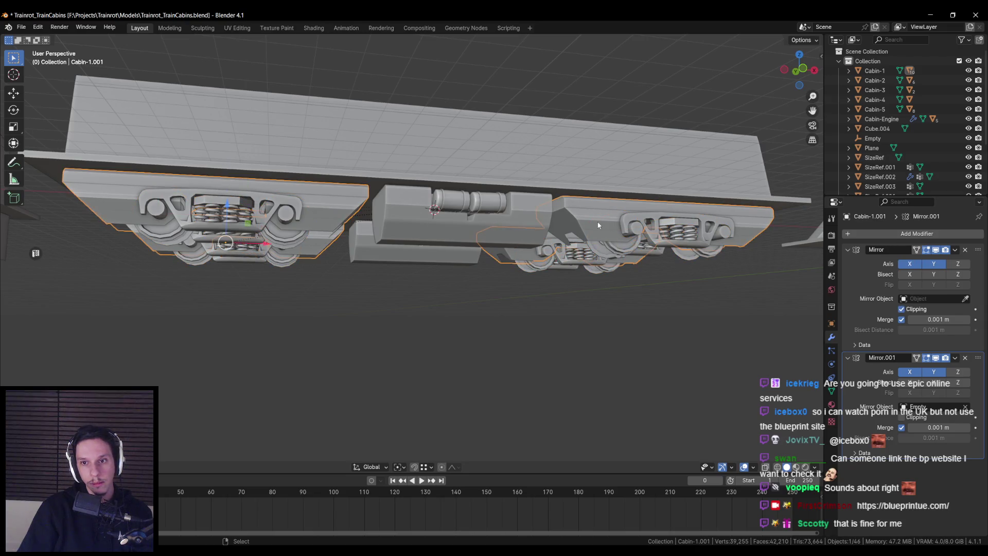
{"action": "mouse_move", "coordinate": [588, 196]}
{"action": "middle_mouse_down"}
{"action": "mouse_move", "coordinate": [414, 260]}
{"action": "mouse_move", "coordinate": [422, 241]}
{"action": "middle_mouse_up"}
{"action": "left_click", "coordinate": [422, 241]}
Move the Empty to a new spot under the cabin, leaving Cabin-1 unmoved
{"action": "key", "text": "g"}
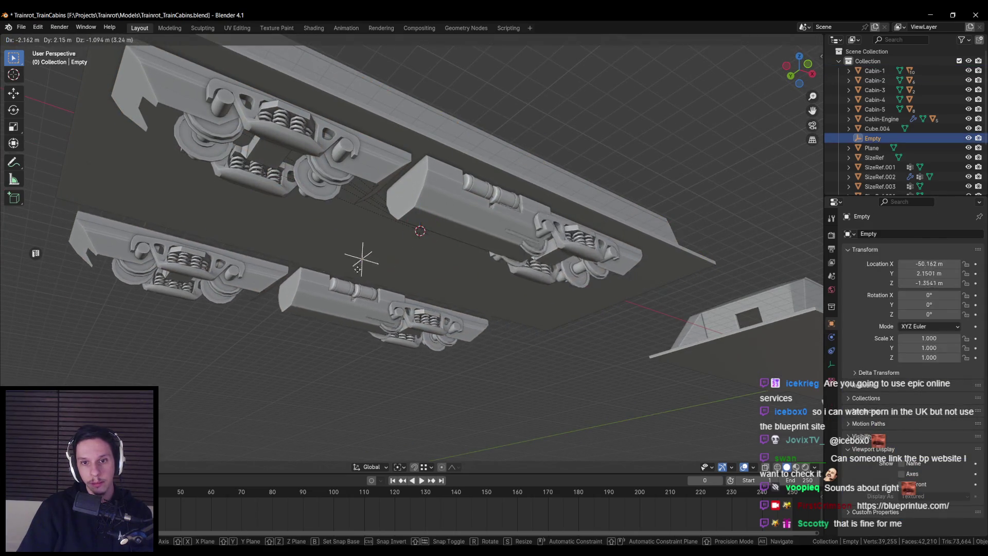
{"action": "left_click", "coordinate": [418, 245]}
{"action": "left_click", "coordinate": [419, 242]}
{"action": "key", "text": "g"}
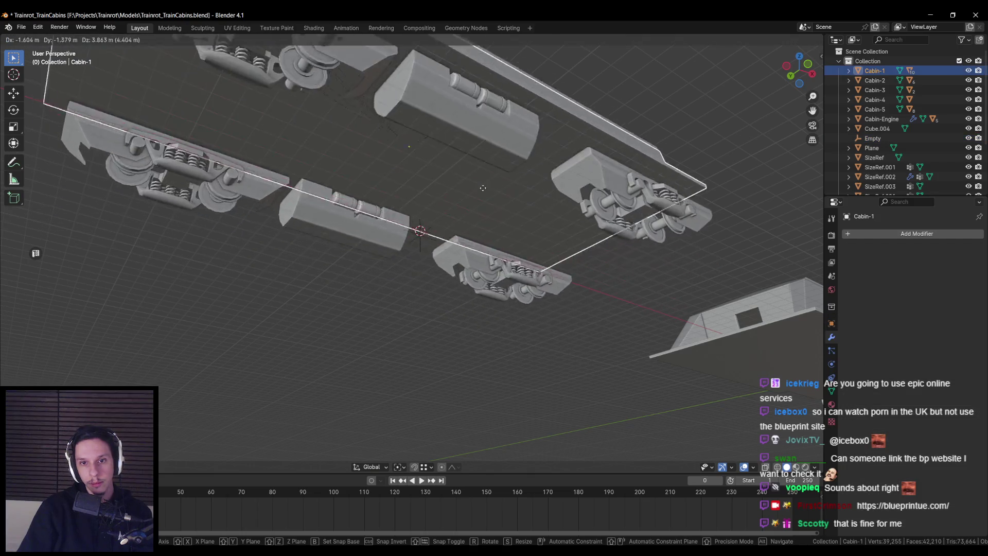
{"action": "right_click", "coordinate": [504, 251]}
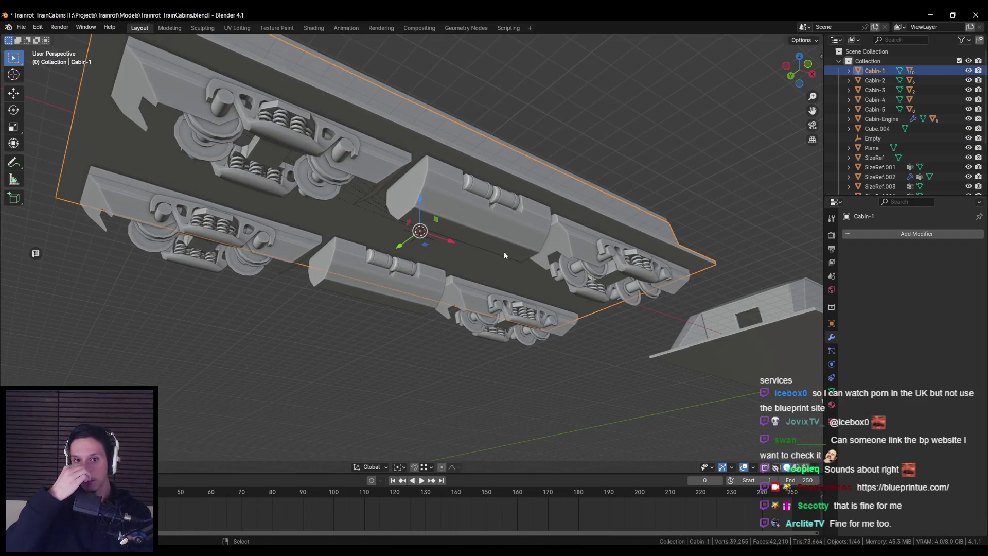
Toggle the Cylinder wheels' Mirror modifier on and off to compare the mirrored wheelsets
{"action": "left_click", "coordinate": [374, 216]}
{"action": "middle_click_drag", "start_coordinate": [387, 218], "coordinate": [476, 276]}
{"action": "scroll", "coordinate": [476, 276], "scroll_direction": "up", "scroll_amount": 2}
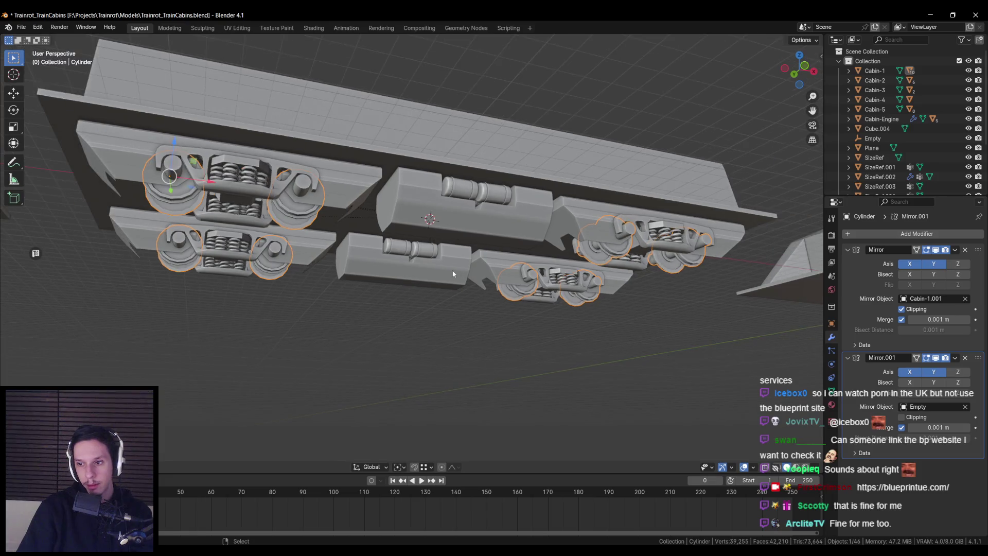
{"action": "left_click", "coordinate": [395, 166]}
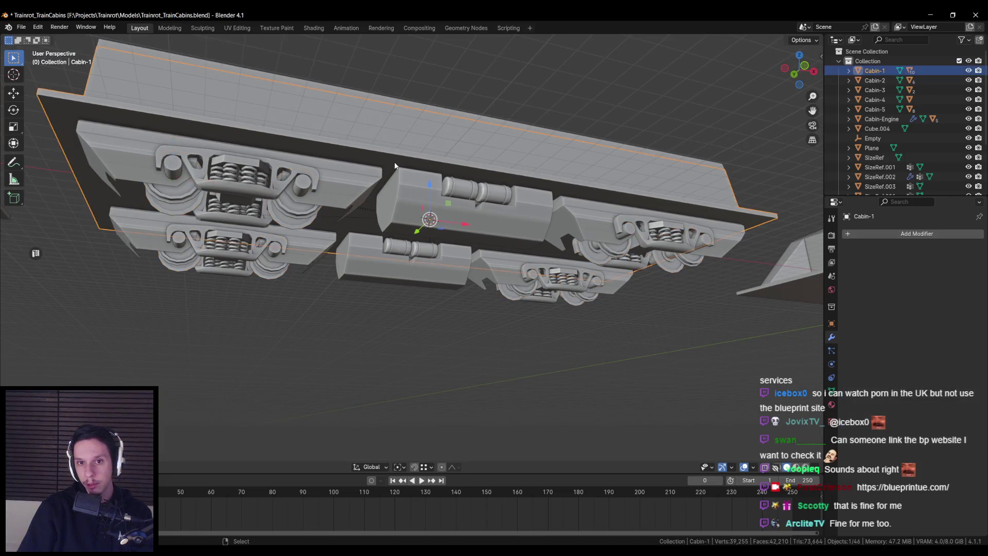
{"action": "left_click", "coordinate": [303, 190]}
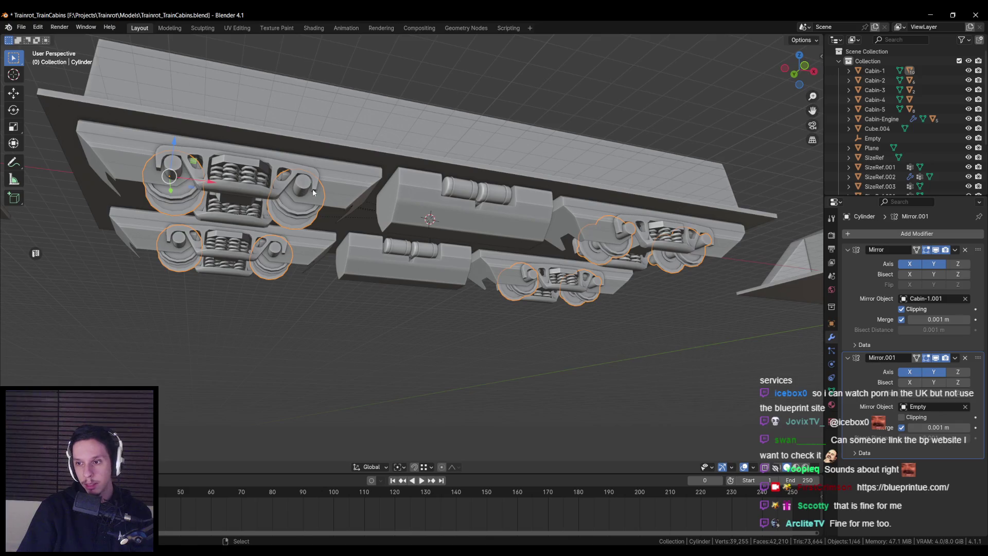
{"action": "left_click", "coordinate": [935, 252]}
{"action": "left_click", "coordinate": [935, 252]}
{"action": "left_click", "coordinate": [935, 252]}
{"action": "left_click", "coordinate": [935, 252]}
{"action": "left_click", "coordinate": [935, 251]}
Try the Empty as the wheels' mirror object, then undo back to Cabin-1.001
{"action": "middle_click_drag", "start_coordinate": [643, 221], "coordinate": [674, 257]}
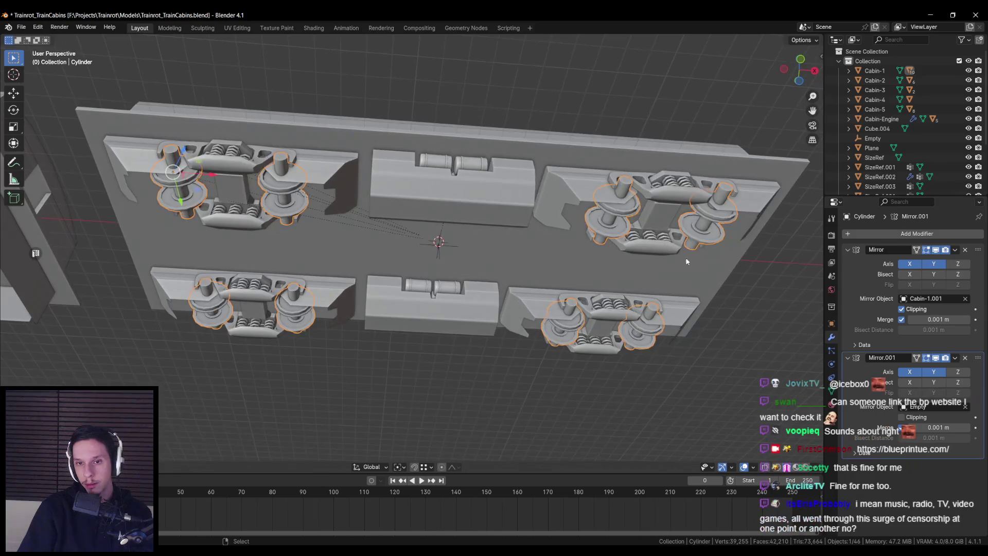
{"action": "left_click", "coordinate": [965, 298]}
{"action": "left_click", "coordinate": [965, 299]}
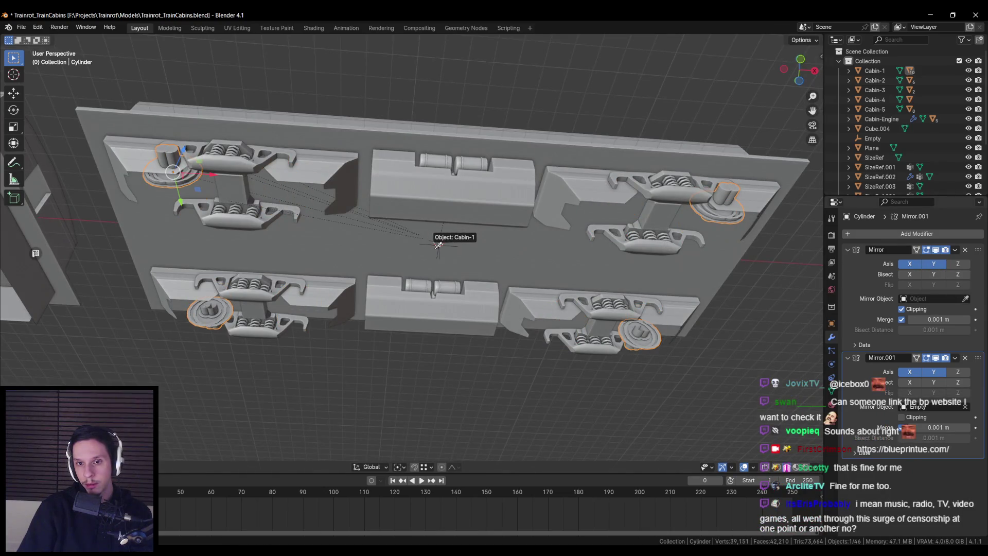
{"action": "left_click", "coordinate": [438, 251]}
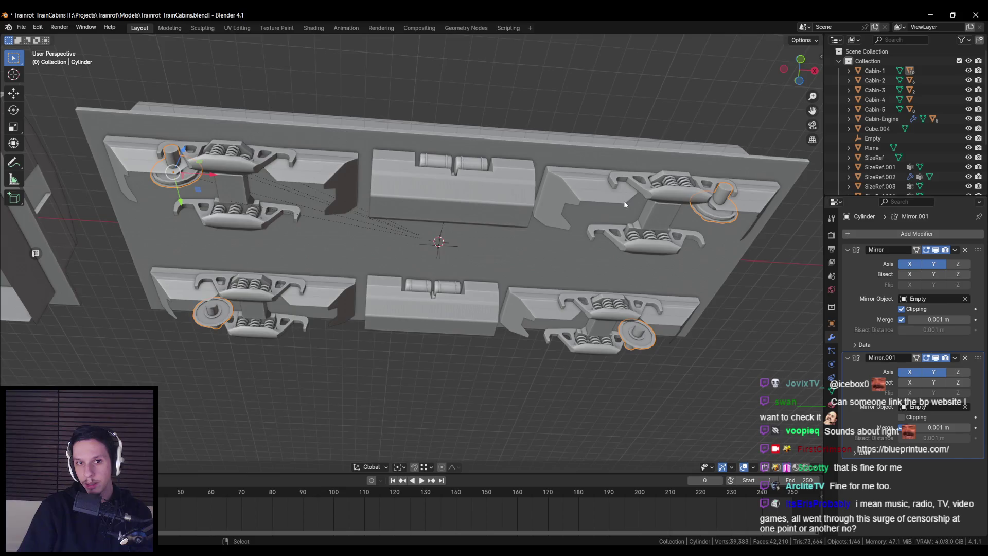
{"action": "middle_click_drag", "start_coordinate": [624, 205], "coordinate": [591, 227]}
{"action": "key", "text": "ctrl+z"}
{"action": "key", "text": "ctrl+z"}
{"action": "key", "text": "ctrl+z"}
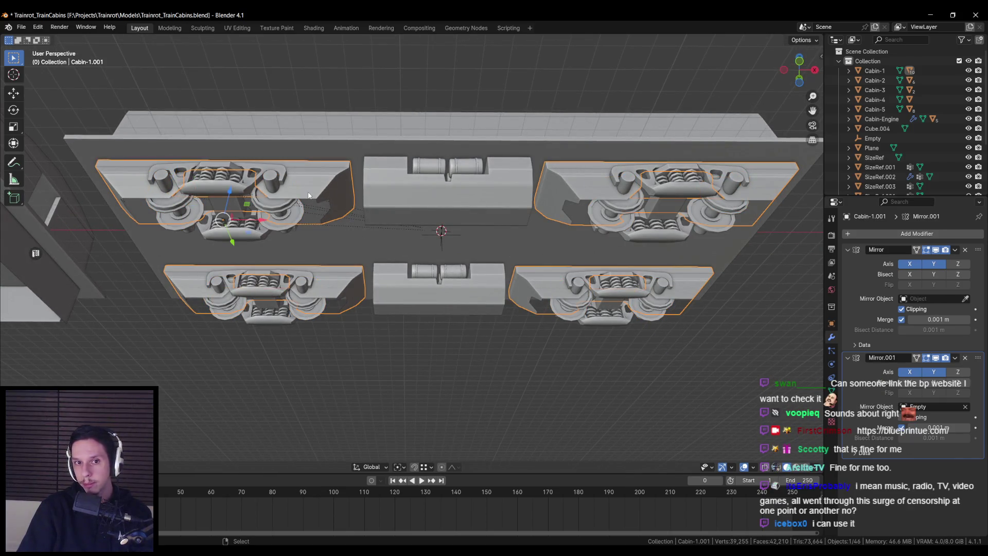
Inspect the centre coupler block Cube.007 and save the file
{"action": "scroll", "coordinate": [308, 195], "scroll_direction": "down", "scroll_amount": 2}
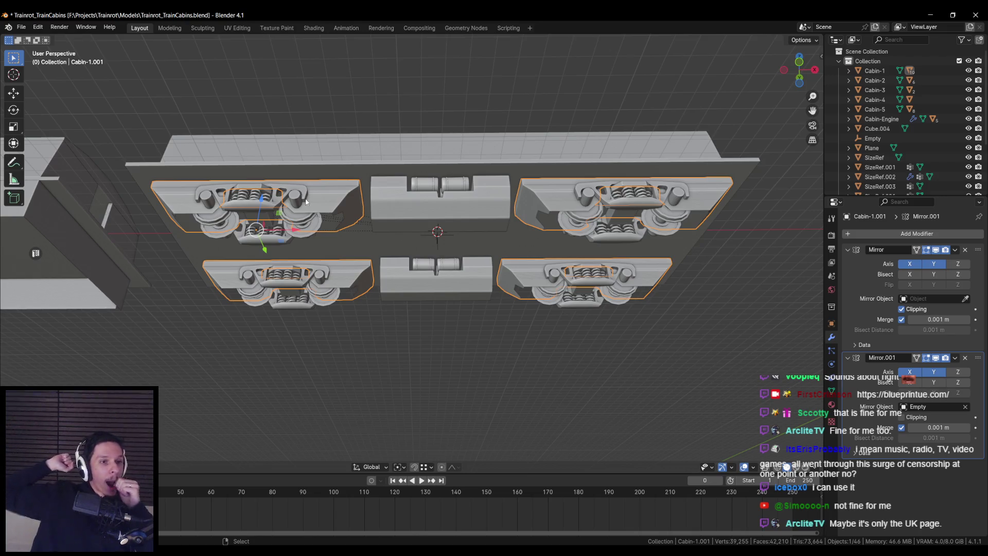
{"action": "left_click", "coordinate": [397, 208]}
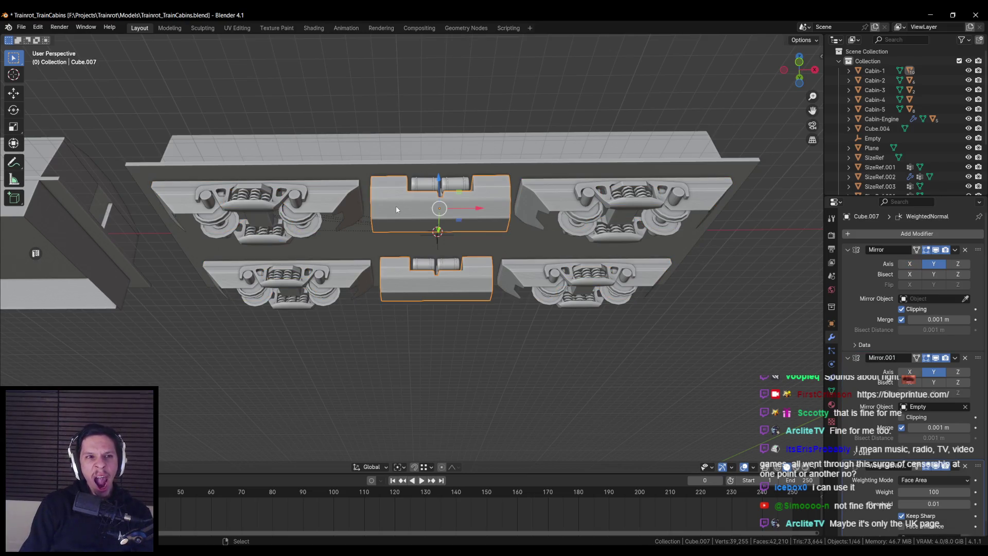
{"action": "scroll", "coordinate": [396, 208], "scroll_direction": "up", "scroll_amount": 2}
{"action": "key", "text": "ctrl+s"}
Check coupler cylinder Cylinder.001 and the Cabin-1.001 bogies, then save again
{"action": "middle_click_drag", "start_coordinate": [393, 214], "coordinate": [368, 233]}
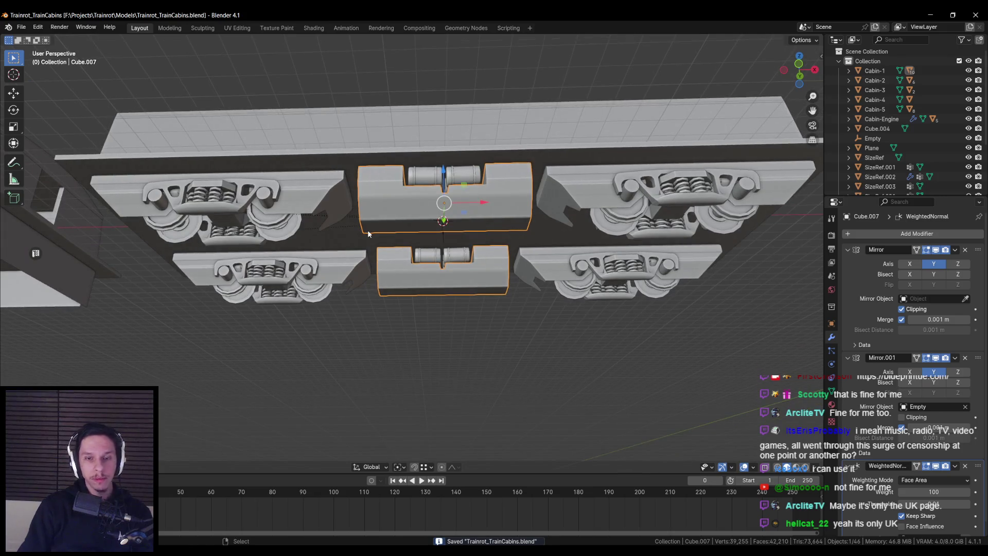
{"action": "left_click", "coordinate": [420, 201]}
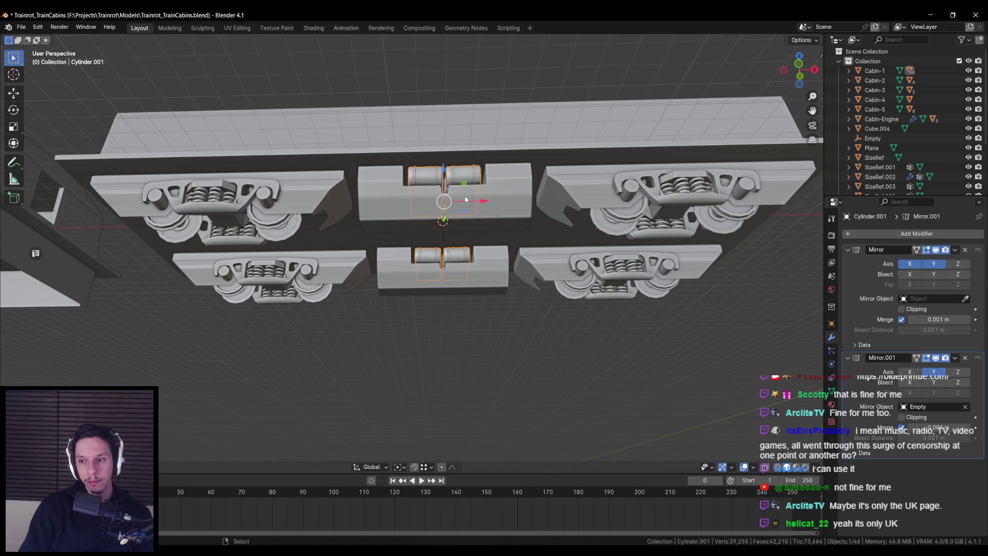
{"action": "left_click", "coordinate": [343, 215]}
{"action": "mouse_move", "coordinate": [339, 214]}
{"action": "middle_mouse_down"}
{"action": "mouse_move", "coordinate": [326, 209]}
{"action": "mouse_move", "coordinate": [517, 289]}
{"action": "mouse_move", "coordinate": [544, 270]}
{"action": "mouse_move", "coordinate": [541, 279]}
{"action": "mouse_move", "coordinate": [414, 274]}
{"action": "mouse_move", "coordinate": [432, 313]}
{"action": "middle_mouse_up"}
{"action": "key", "text": "ctrl+s"}
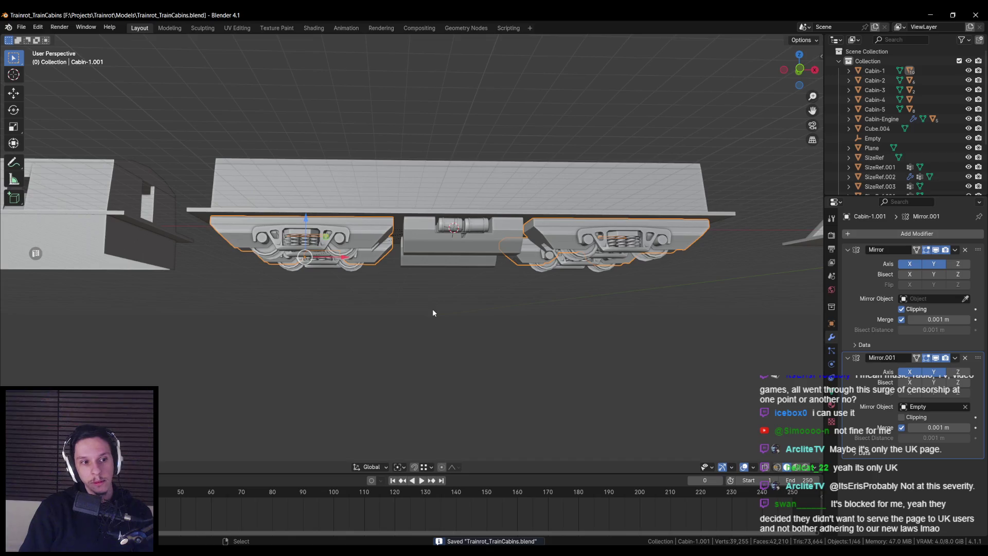
Review Cylinder.001, the Cabin-1 cabin and the centre coupler block from below, then save Trainrot_TrainCabins.blend
{"action": "middle_click_drag", "start_coordinate": [432, 310], "coordinate": [445, 355]}
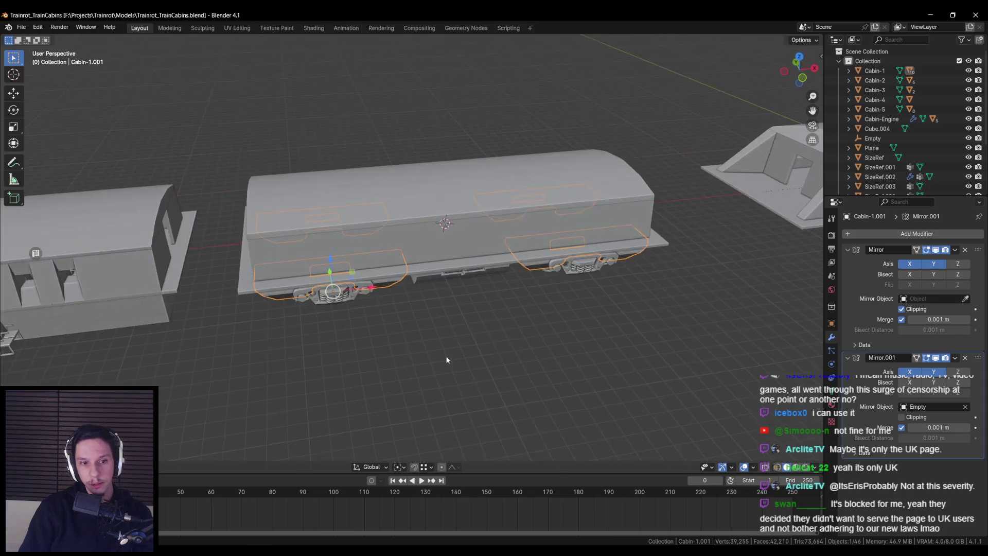
{"action": "left_click", "coordinate": [449, 258]}
{"action": "left_click", "coordinate": [466, 256]}
{"action": "left_click", "coordinate": [406, 225]}
{"action": "left_click", "coordinate": [382, 209]}
{"action": "left_click", "coordinate": [387, 249]}
{"action": "mouse_move", "coordinate": [436, 282]}
{"action": "middle_mouse_down"}
{"action": "mouse_move", "coordinate": [425, 265]}
{"action": "mouse_move", "coordinate": [465, 273]}
{"action": "mouse_move", "coordinate": [455, 246]}
{"action": "mouse_move", "coordinate": [435, 236]}
{"action": "mouse_move", "coordinate": [417, 283]}
{"action": "mouse_move", "coordinate": [453, 232]}
{"action": "mouse_move", "coordinate": [444, 275]}
{"action": "middle_mouse_up"}
{"action": "scroll", "coordinate": [422, 262], "scroll_direction": "up", "scroll_amount": 3}
{"action": "scroll", "coordinate": [436, 231], "scroll_direction": "up", "scroll_amount": 3}
{"action": "left_click", "coordinate": [437, 223]}
{"action": "key", "text": "ctrl+s"}
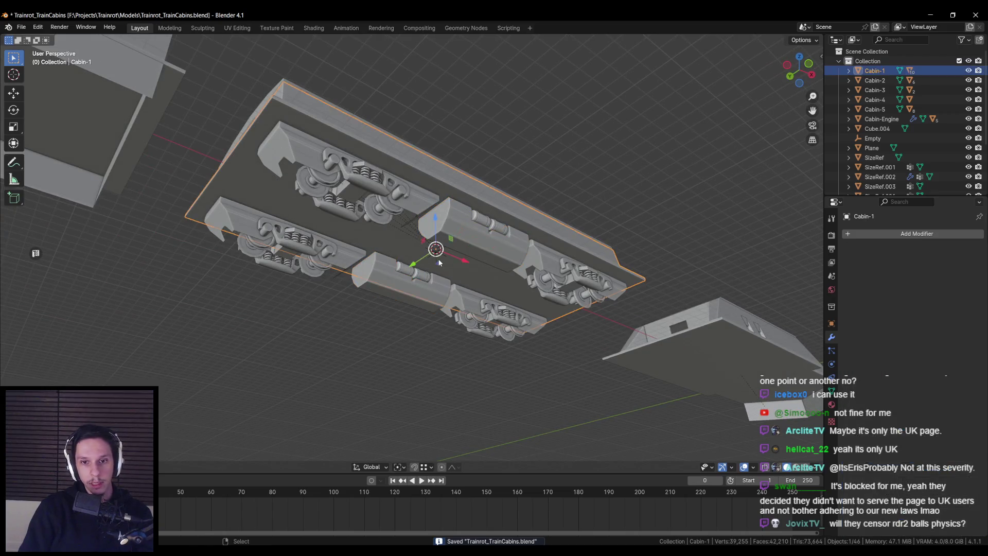
In front orthographic view, duplicate the eight undercarriage pieces plus the Empty along X
{"action": "left_click", "coordinate": [435, 261]}
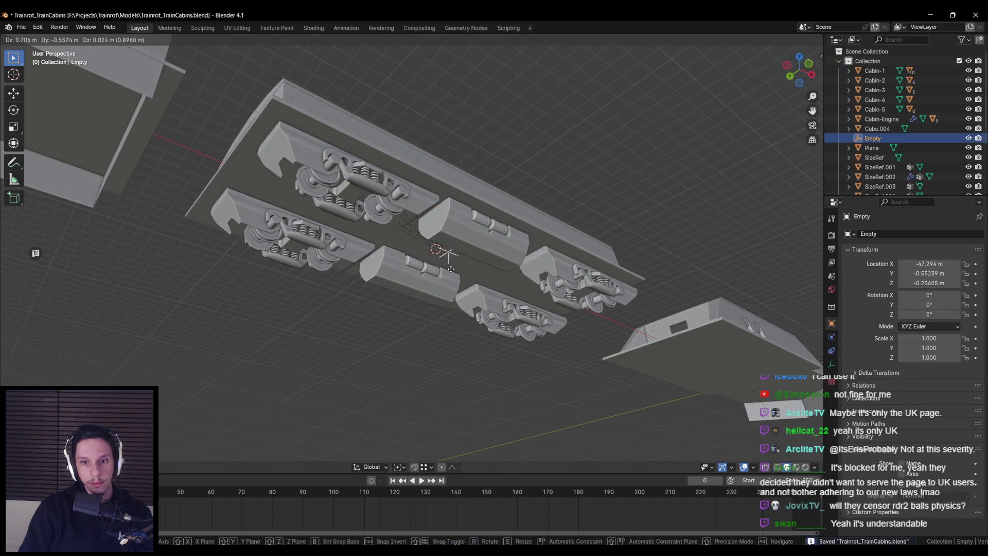
{"action": "mouse_move", "coordinate": [436, 265]}
{"action": "middle_mouse_down"}
{"action": "mouse_move", "coordinate": [444, 294]}
{"action": "mouse_move", "coordinate": [433, 299]}
{"action": "mouse_move", "coordinate": [492, 288]}
{"action": "mouse_move", "coordinate": [441, 291]}
{"action": "middle_mouse_up"}
{"action": "key", "text": "KP_1"}
{"action": "key", "text": "shift+z"}
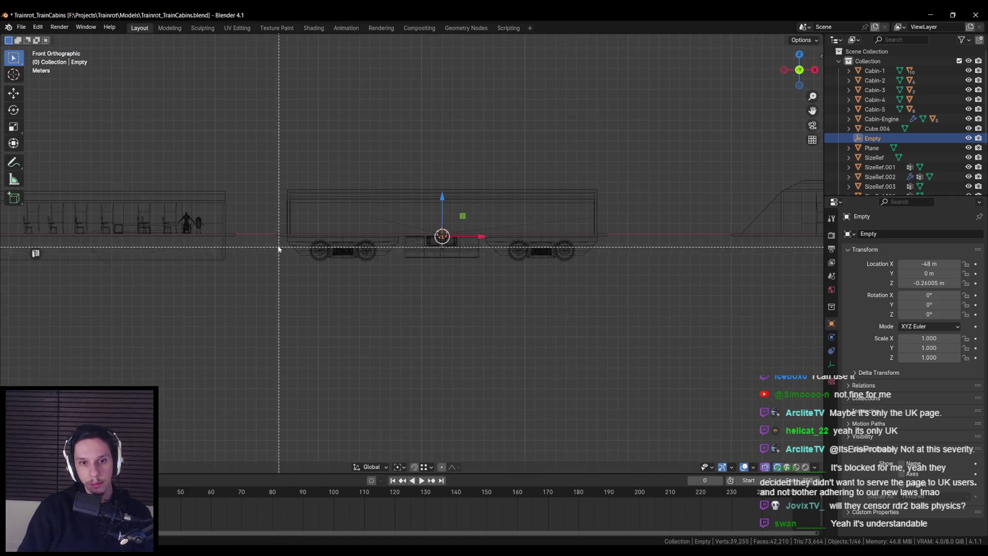
{"action": "left_click_drag", "start_coordinate": [278, 239], "coordinate": [628, 282]}
{"action": "key", "text": "shift+z"}
{"action": "middle_click_drag", "start_coordinate": [628, 282], "coordinate": [395, 288], "text": "shift"}
{"action": "key", "text": "shift+d"}
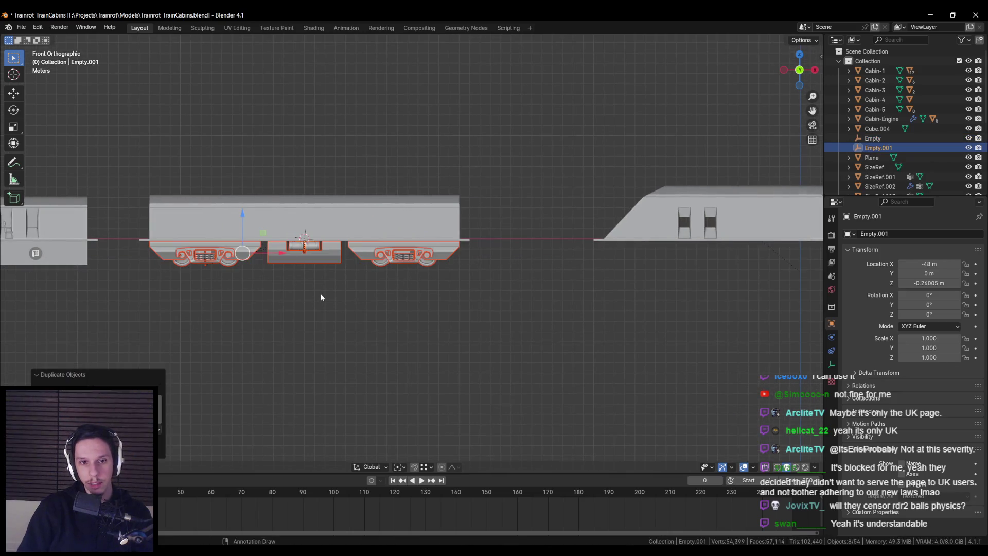
{"action": "key", "text": "x"}
{"action": "left_click", "coordinate": [600, 308]}
Slide the copied undercarriage along X toward the engine cabin
{"action": "mouse_move", "coordinate": [600, 308]}
{"action": "middle_mouse_down", "text": "shift"}
{"action": "mouse_move", "coordinate": [548, 309]}
{"action": "mouse_move", "coordinate": [463, 278]}
{"action": "middle_mouse_up", "text": "shift"}
{"action": "key", "text": "g"}
{"action": "key", "text": "x"}
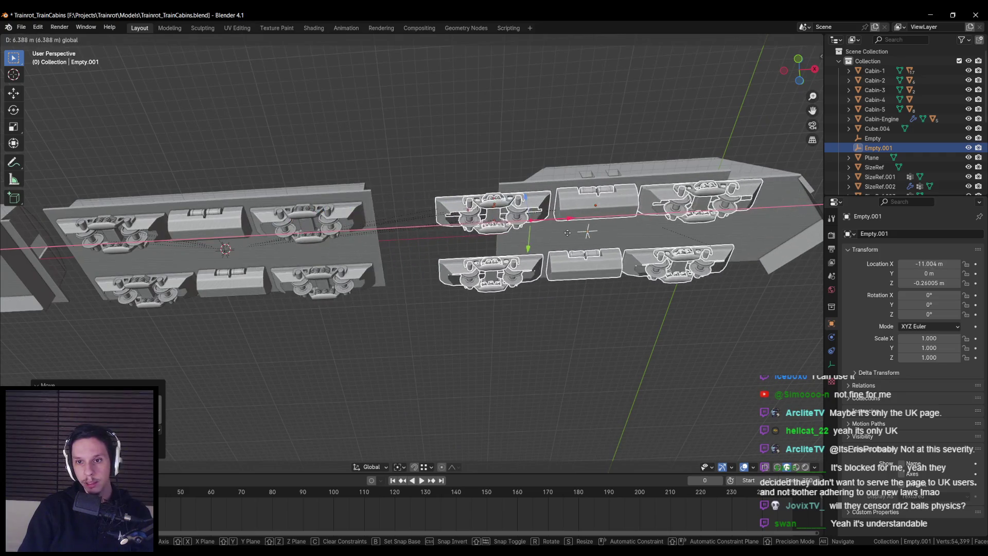
{"action": "middle_click_drag", "start_coordinate": [553, 231], "coordinate": [407, 232], "text": "shift"}
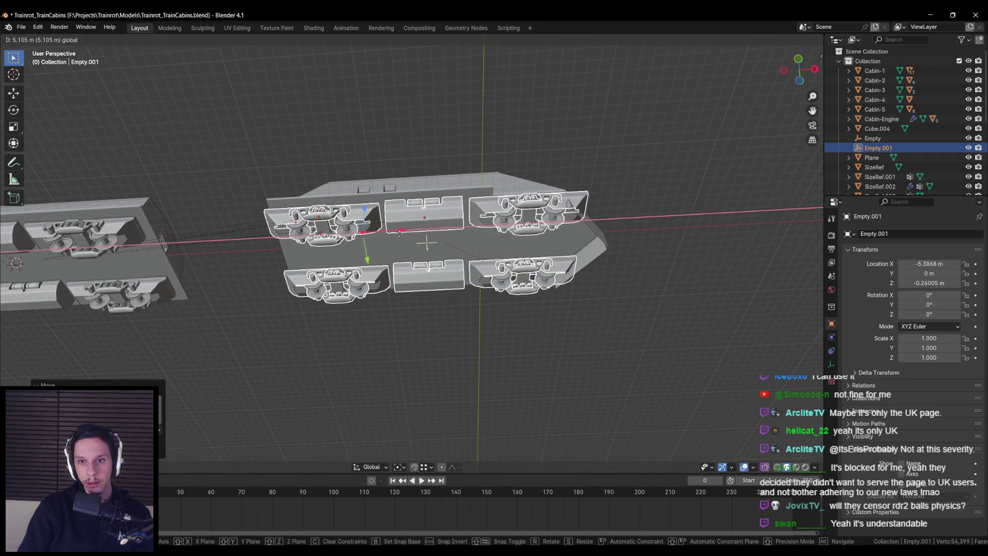
{"action": "left_click", "coordinate": [404, 233]}
Box-select the copies with Empty.001 and settle them beneath the engine cabin between its bogies
{"action": "key", "text": "KP_1"}
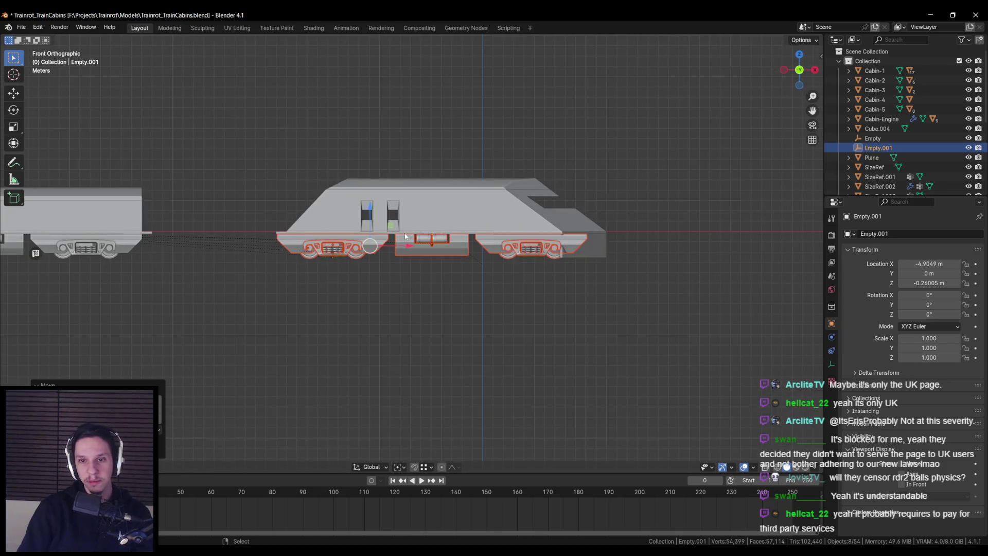
{"action": "key", "text": "ctrl+z"}
{"action": "key", "text": "shift+z"}
{"action": "key", "text": "b"}
{"action": "left_click_drag", "start_coordinate": [114, 232], "coordinate": [387, 291]}
{"action": "key", "text": "shift+z"}
{"action": "key", "text": "g"}
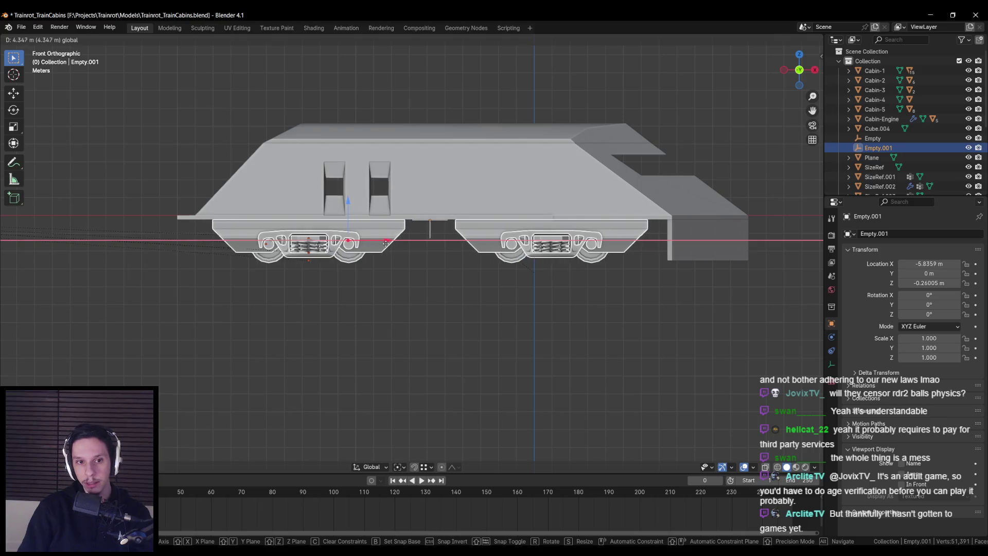
{"action": "left_click", "coordinate": [370, 242]}
Nudge the undercarriage slightly along the train and view the engine cabin's underside
{"action": "left_click_drag", "start_coordinate": [460, 220], "coordinate": [479, 218]}
{"action": "mouse_move", "coordinate": [478, 217]}
{"action": "middle_mouse_down"}
{"action": "mouse_move", "coordinate": [410, 232]}
{"action": "mouse_move", "coordinate": [372, 224]}
{"action": "mouse_move", "coordinate": [378, 202]}
{"action": "mouse_move", "coordinate": [464, 200]}
{"action": "mouse_move", "coordinate": [465, 261]}
{"action": "mouse_move", "coordinate": [445, 260]}
{"action": "mouse_move", "coordinate": [480, 279]}
{"action": "mouse_move", "coordinate": [403, 324]}
{"action": "mouse_move", "coordinate": [425, 269]}
{"action": "middle_mouse_up"}
{"action": "scroll", "coordinate": [424, 262], "scroll_direction": "up", "scroll_amount": 5}
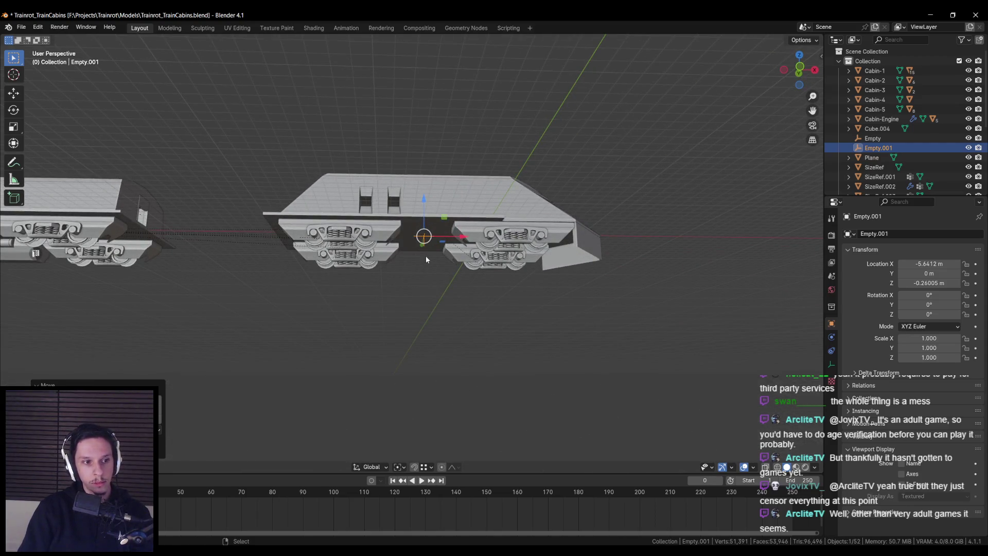
{"action": "mouse_move", "coordinate": [425, 255]}
{"action": "middle_mouse_down"}
{"action": "mouse_move", "coordinate": [407, 267]}
{"action": "mouse_move", "coordinate": [415, 222]}
{"action": "mouse_move", "coordinate": [412, 260]}
{"action": "mouse_move", "coordinate": [361, 277]}
{"action": "mouse_move", "coordinate": [387, 268]}
{"action": "middle_mouse_up"}
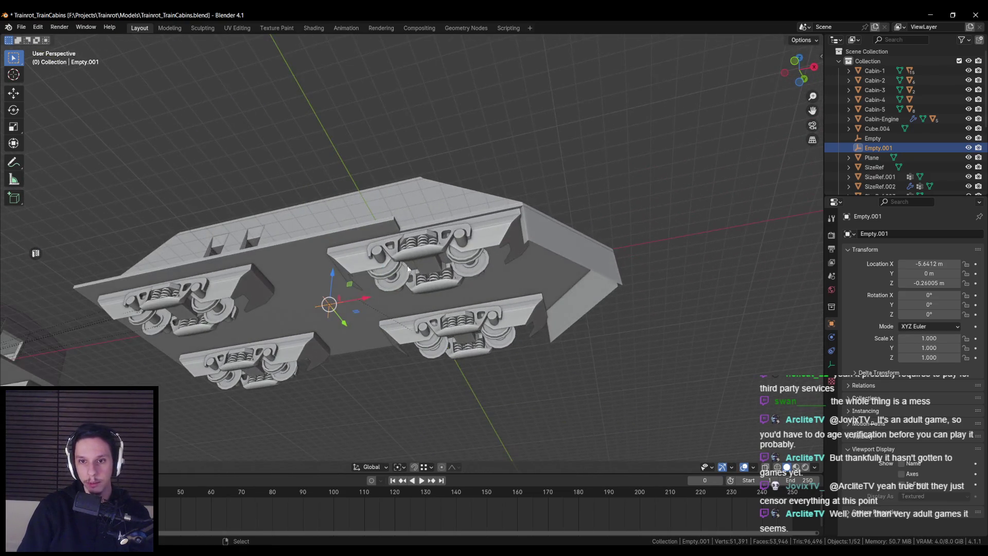
Edge-slide the bottom edge of engine cabin body Cabin-1.002, restoring it after an accidental delete
{"action": "left_click", "coordinate": [555, 243]}
{"action": "mouse_move", "coordinate": [554, 242]}
{"action": "middle_mouse_down"}
{"action": "mouse_move", "coordinate": [463, 324]}
{"action": "mouse_move", "coordinate": [379, 298]}
{"action": "mouse_move", "coordinate": [405, 302]}
{"action": "mouse_move", "coordinate": [363, 327]}
{"action": "mouse_move", "coordinate": [367, 302]}
{"action": "mouse_move", "coordinate": [446, 294]}
{"action": "mouse_move", "coordinate": [452, 264]}
{"action": "mouse_move", "coordinate": [425, 273]}
{"action": "mouse_move", "coordinate": [435, 288]}
{"action": "mouse_move", "coordinate": [420, 311]}
{"action": "mouse_move", "coordinate": [342, 291]}
{"action": "mouse_move", "coordinate": [483, 311]}
{"action": "mouse_move", "coordinate": [315, 286]}
{"action": "mouse_move", "coordinate": [341, 334]}
{"action": "mouse_move", "coordinate": [359, 283]}
{"action": "middle_mouse_up"}
{"action": "key", "text": "Delete"}
{"action": "key", "text": "ctrl+z"}
{"action": "key", "text": "Tab"}
{"action": "key", "text": "alt+z"}
{"action": "left_click", "coordinate": [427, 285]}
{"action": "key", "text": "alt+z"}
{"action": "key", "text": "g"}
{"action": "key", "text": "g"}
{"action": "key", "text": "Escape"}
{"action": "key", "text": "Tab"}
Clear the selection and save Trainrot_TrainCabins.blend
{"action": "left_click", "coordinate": [420, 311]}
{"action": "key", "text": "ctrl+s"}
{"action": "scroll", "coordinate": [359, 282], "scroll_direction": "up", "scroll_amount": 4}
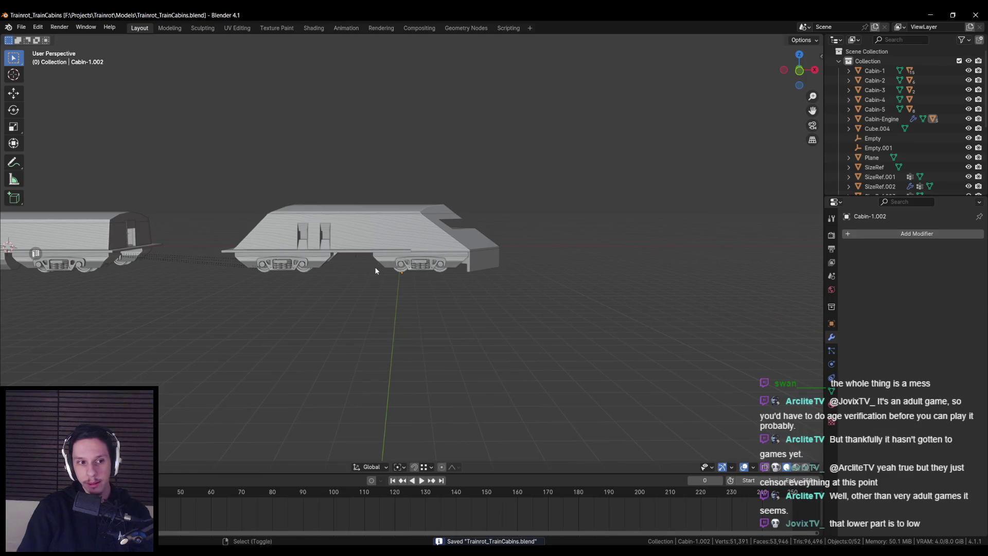
Switch to a front orthographic wireframe view framed on the cabin's front bogie
{"action": "scroll", "coordinate": [445, 267], "scroll_direction": "up", "scroll_amount": 2}
{"action": "key", "text": "KP_1"}
{"action": "key", "text": "shift+z"}
{"action": "key", "text": "shift+z"}
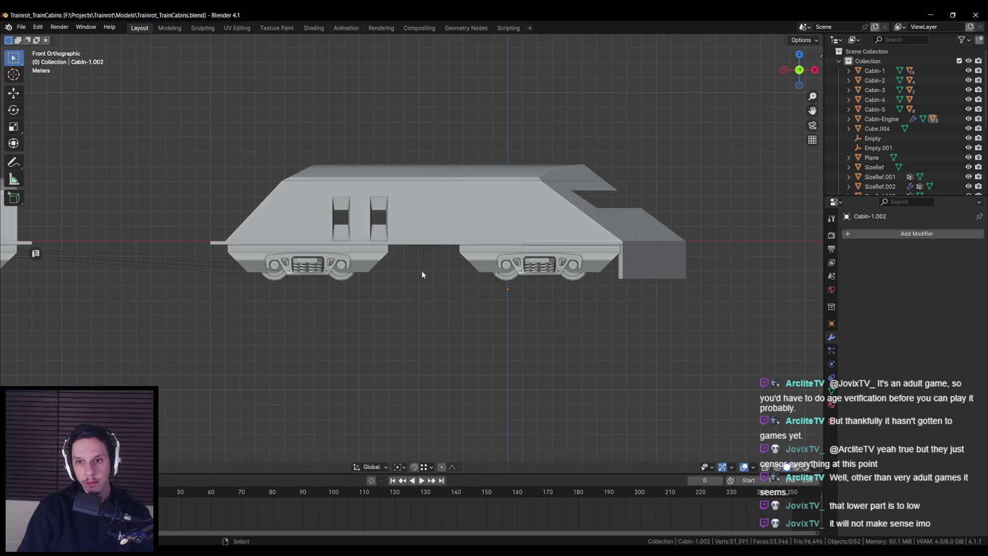
{"action": "mouse_move", "coordinate": [363, 291]}
{"action": "middle_mouse_down", "text": "shift"}
{"action": "mouse_move", "coordinate": [484, 294]}
{"action": "mouse_move", "coordinate": [278, 293]}
{"action": "middle_mouse_up", "text": "shift"}
{"action": "scroll", "coordinate": [485, 298], "scroll_direction": "up", "scroll_amount": 1}
Raise the nose block's bottom vertices straight up by 0.8135 m
{"action": "left_click", "coordinate": [454, 268]}
{"action": "key", "text": "Tab"}
{"action": "scroll", "coordinate": [454, 267], "scroll_direction": "up", "scroll_amount": 2}
{"action": "key", "text": "alt+z"}
{"action": "left_click_drag", "start_coordinate": [437, 278], "coordinate": [562, 271]}
{"action": "key", "text": "alt+z"}
{"action": "key", "text": "g"}
{"action": "key", "text": "z"}
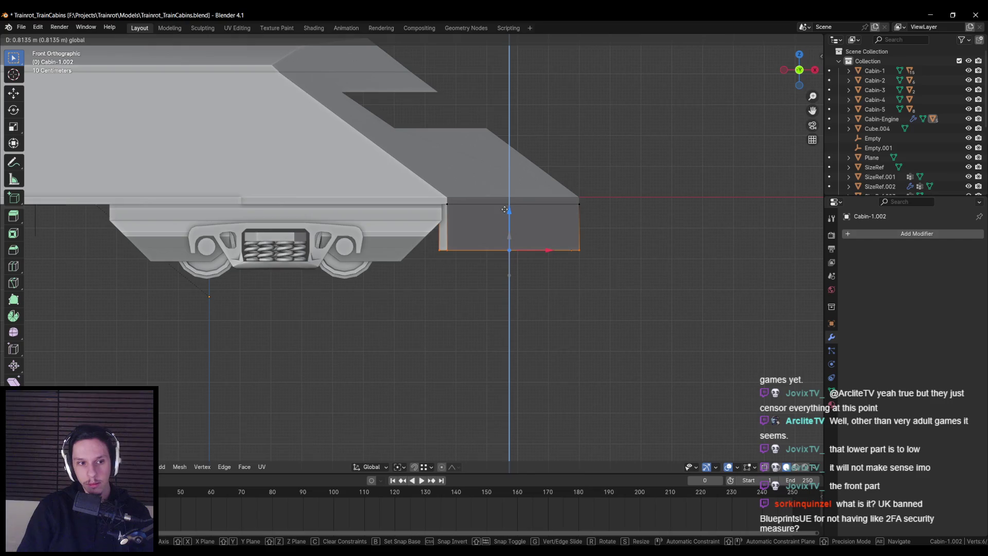
{"action": "left_click", "coordinate": [502, 208]}
{"action": "key", "text": "Tab"}
Orbit to a low side view to check the raised nose block
{"action": "mouse_move", "coordinate": [502, 209]}
{"action": "middle_mouse_down"}
{"action": "mouse_move", "coordinate": [388, 259]}
{"action": "mouse_move", "coordinate": [293, 276]}
{"action": "mouse_move", "coordinate": [287, 308]}
{"action": "mouse_move", "coordinate": [392, 274]}
{"action": "mouse_move", "coordinate": [310, 309]}
{"action": "middle_mouse_up"}
{"action": "middle_click_drag", "start_coordinate": [440, 207], "coordinate": [539, 261]}
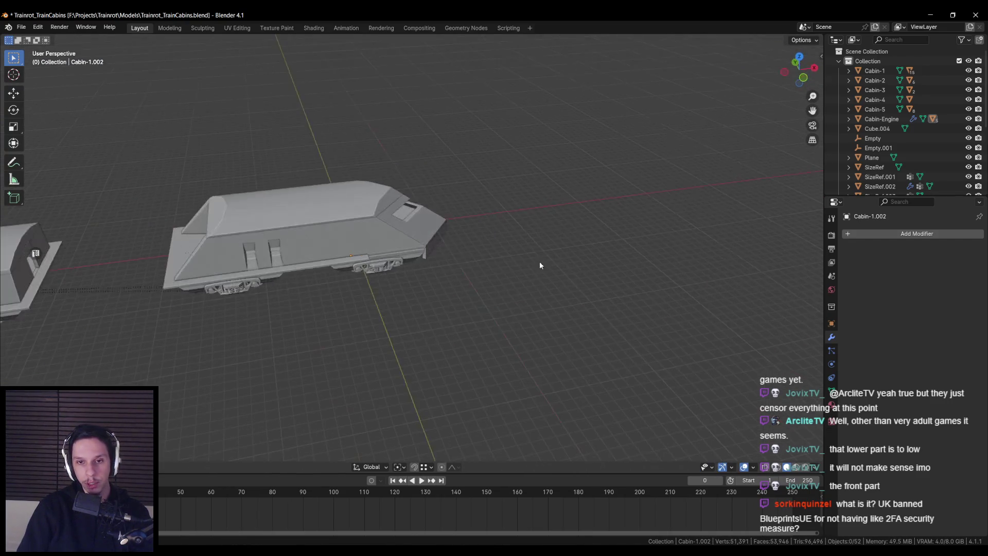
{"action": "mouse_move", "coordinate": [437, 303]}
{"action": "middle_mouse_down"}
{"action": "mouse_move", "coordinate": [495, 277]}
{"action": "mouse_move", "coordinate": [364, 273]}
{"action": "middle_mouse_up"}
{"action": "scroll", "coordinate": [598, 258], "scroll_direction": "down", "scroll_amount": 3}
{"action": "scroll", "coordinate": [576, 283], "scroll_direction": "down", "scroll_amount": 2}
Parent the engine's bogies and couplers to the engine cabin with Ctrl+P Object
{"action": "middle_click_drag", "start_coordinate": [523, 288], "coordinate": [529, 306]}
{"action": "scroll", "coordinate": [527, 308], "scroll_direction": "up", "scroll_amount": 5}
{"action": "middle_click_drag", "start_coordinate": [547, 248], "coordinate": [520, 273]}
{"action": "scroll", "coordinate": [519, 273], "scroll_direction": "up", "scroll_amount": 3}
{"action": "left_click", "coordinate": [492, 261]}
{"action": "scroll", "coordinate": [491, 260], "scroll_direction": "down", "scroll_amount": 2}
{"action": "key", "text": "alt+z"}
{"action": "left_click_drag", "start_coordinate": [330, 237], "coordinate": [656, 353]}
{"action": "key", "text": "alt+z"}
{"action": "key", "text": "ctrl+p"}
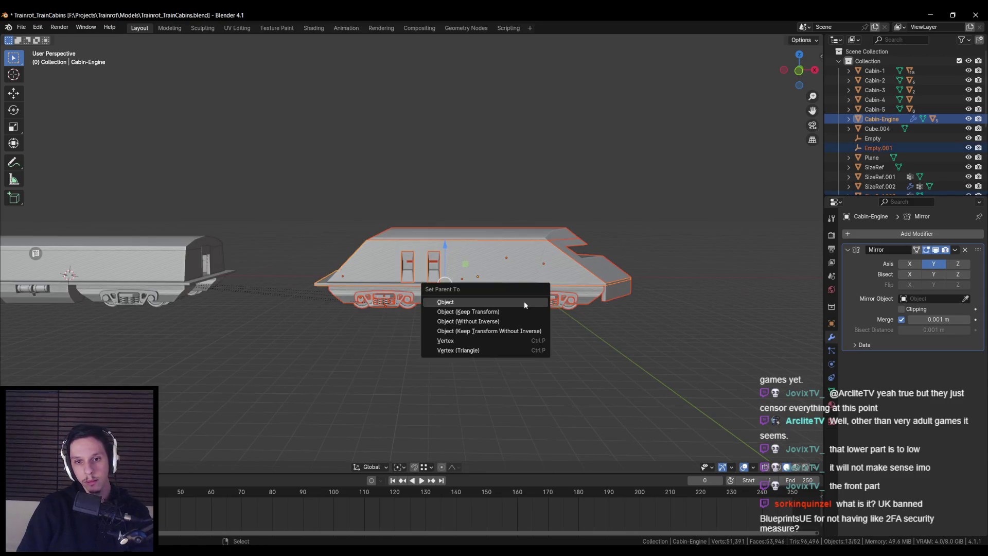
{"action": "left_click", "coordinate": [524, 302]}
Select the neighbouring passenger cabin Cabin-1 and save the blend file
{"action": "middle_click_drag", "start_coordinate": [222, 237], "coordinate": [546, 247], "text": "shift"}
{"action": "left_click", "coordinate": [415, 273]}
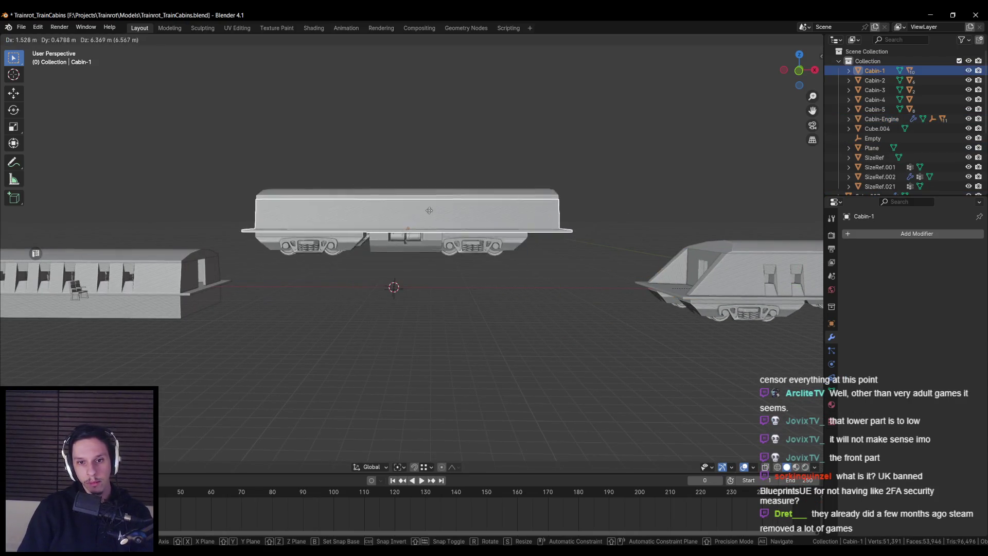
{"action": "key", "text": "ctrl+s"}
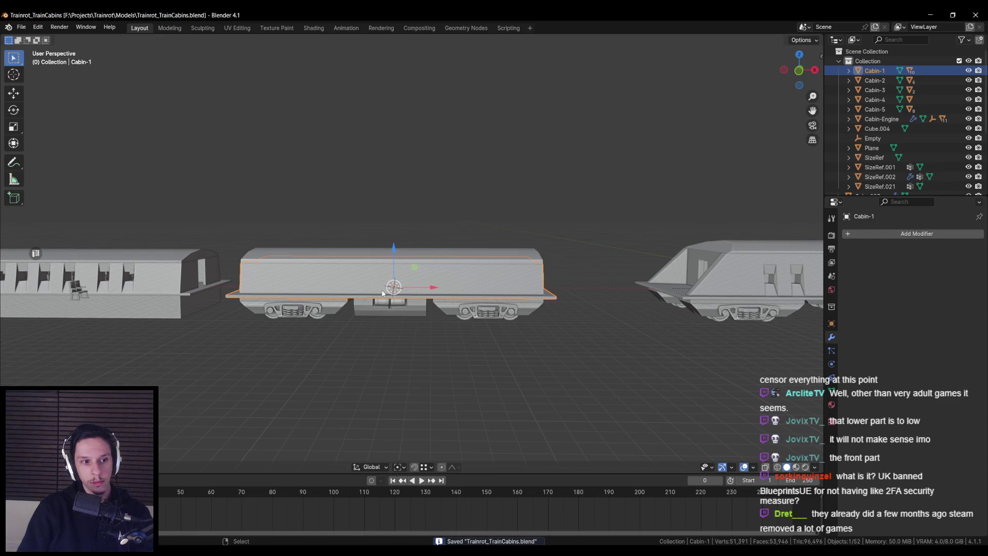
{"action": "scroll", "coordinate": [382, 294], "scroll_direction": "down", "scroll_amount": 2}
{"action": "mouse_move", "coordinate": [326, 312]}
{"action": "middle_mouse_down", "text": "shift"}
{"action": "mouse_move", "coordinate": [505, 312]}
{"action": "mouse_move", "coordinate": [523, 338]}
{"action": "mouse_move", "coordinate": [347, 329]}
{"action": "middle_mouse_up", "text": "shift"}
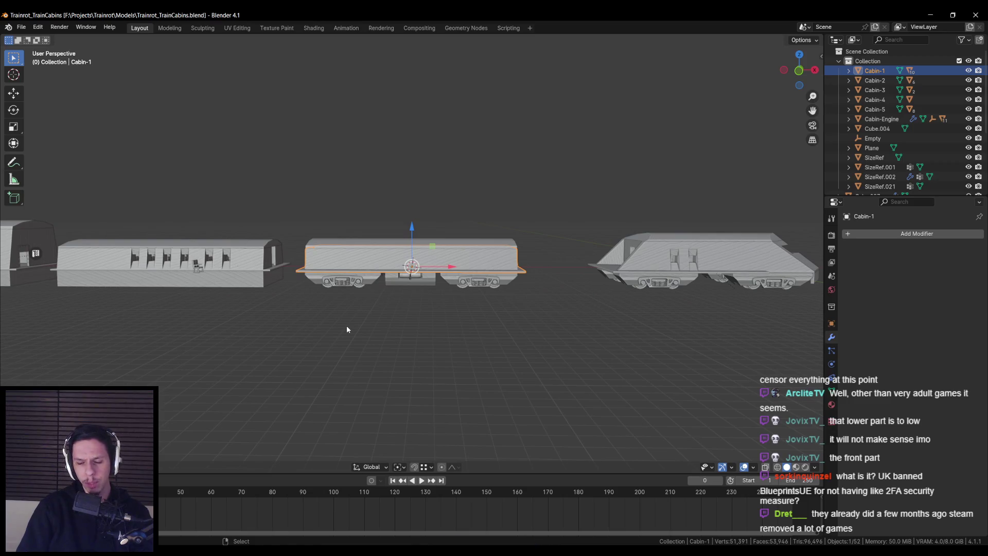
{"action": "scroll", "coordinate": [262, 324], "scroll_direction": "down", "scroll_amount": 2}
{"action": "middle_click_drag", "start_coordinate": [262, 324], "coordinate": [377, 326], "text": "shift"}
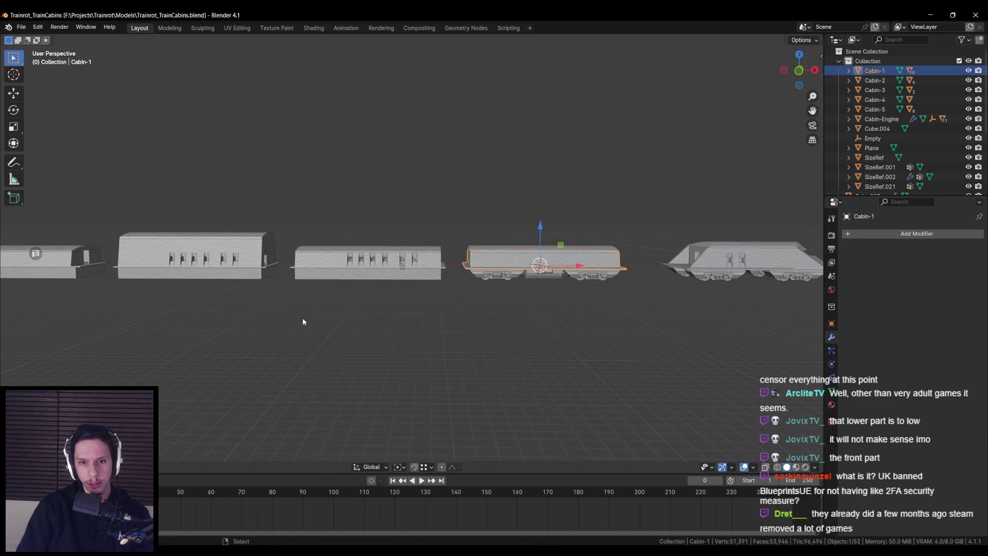
{"action": "scroll", "coordinate": [397, 331], "scroll_direction": "up", "scroll_amount": 3}
{"action": "middle_click_drag", "start_coordinate": [430, 328], "coordinate": [274, 323], "text": "shift"}
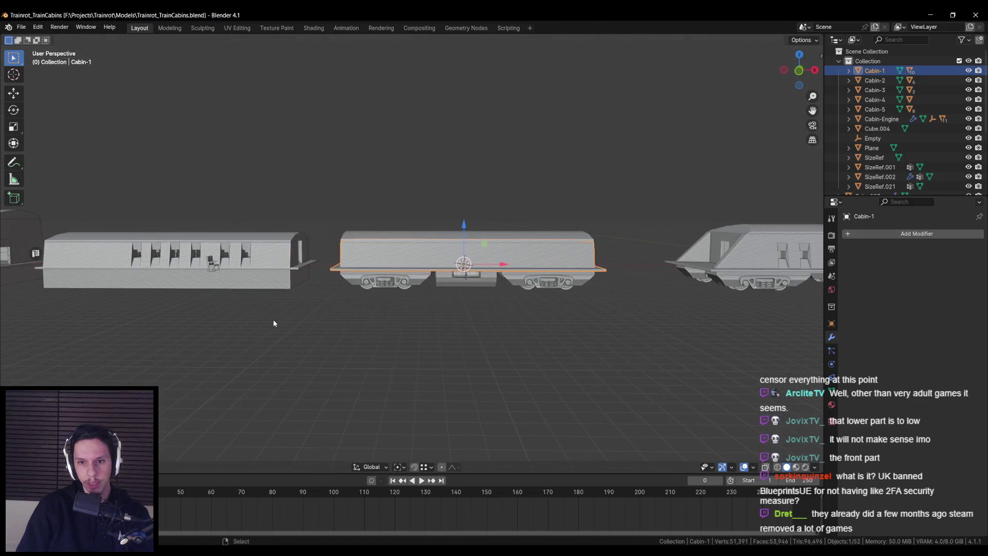
{"action": "key", "text": "ctrl+s"}
{"action": "key", "text": "KP_1"}
{"action": "scroll", "coordinate": [280, 280], "scroll_direction": "up", "scroll_amount": 1}
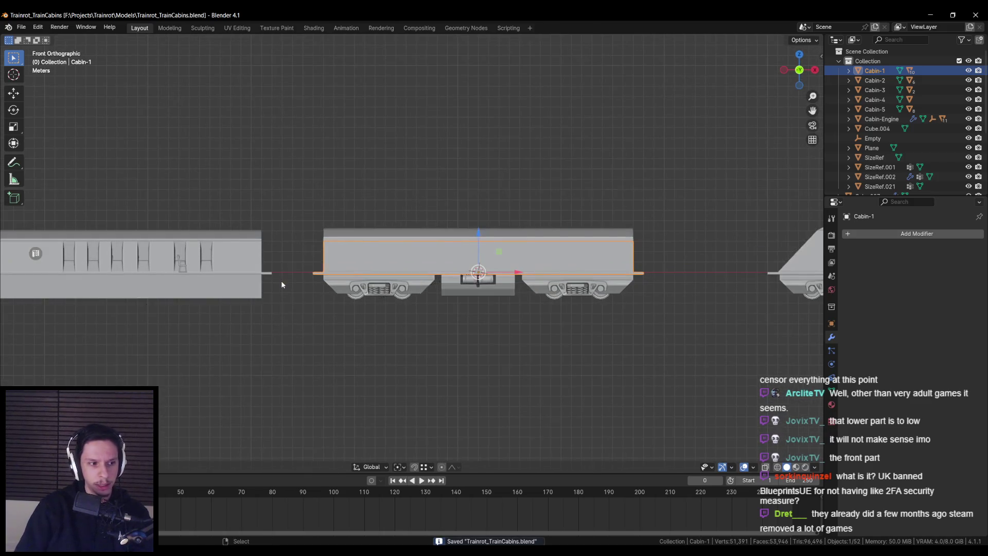
{"action": "left_click", "coordinate": [300, 323]}
{"action": "scroll", "coordinate": [300, 324], "scroll_direction": "up", "scroll_amount": 1}
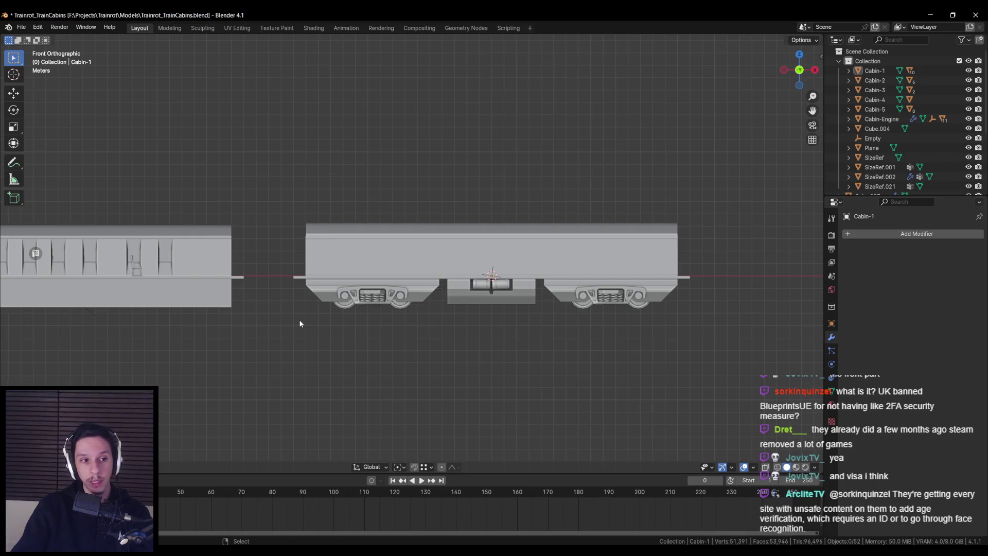
{"action": "key", "text": "ctrl+s"}
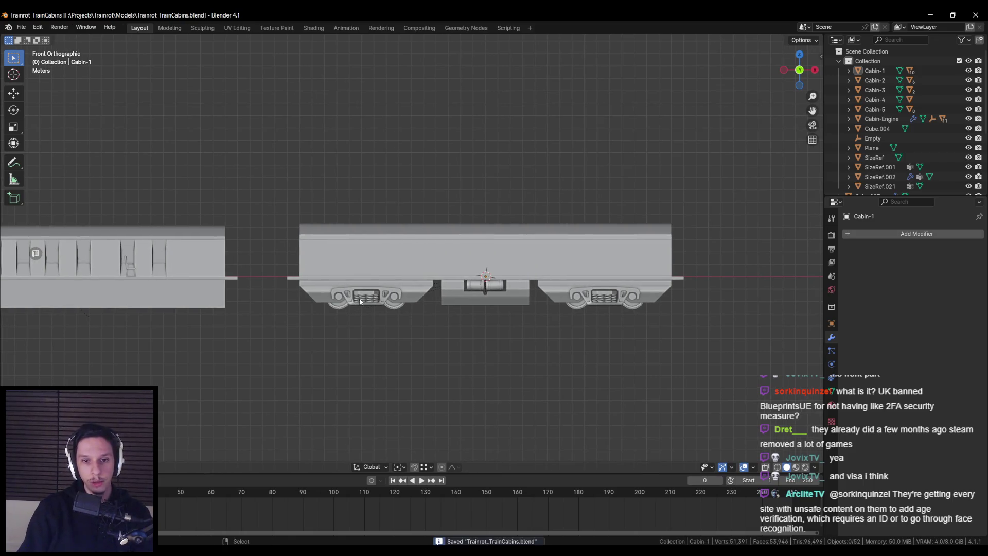
Delete the left cabin's old lower part, Cabin-1.003
{"action": "key", "text": "shift+z"}
{"action": "scroll", "coordinate": [299, 315], "scroll_direction": "up", "scroll_amount": 1}
{"action": "key", "text": "a"}
{"action": "left_click_drag", "start_coordinate": [259, 346], "coordinate": [764, 289]}
{"action": "key", "text": "shift+z"}
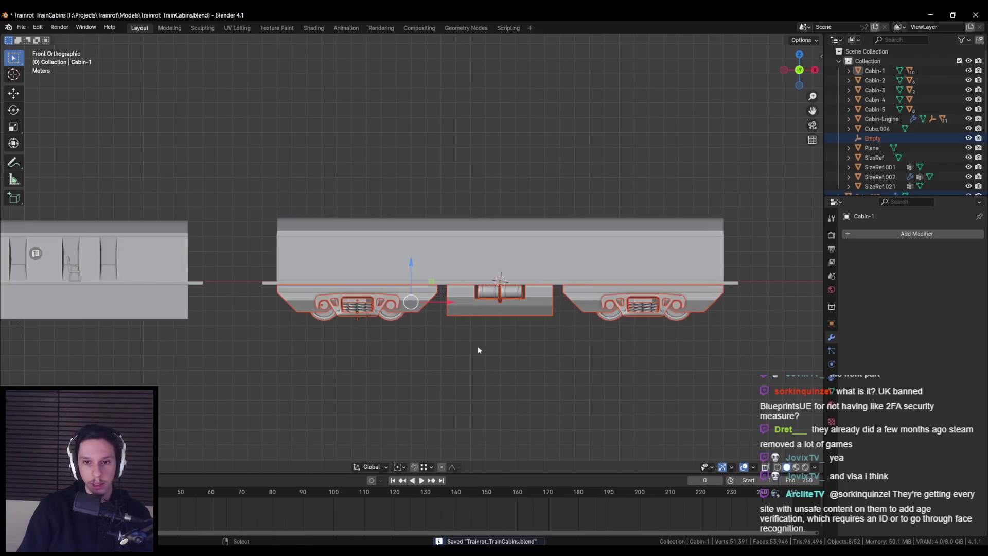
{"action": "scroll", "coordinate": [477, 345], "scroll_direction": "down", "scroll_amount": 3}
{"action": "middle_click_drag", "start_coordinate": [477, 345], "coordinate": [542, 310], "text": "shift"}
{"action": "left_click", "coordinate": [286, 274]}
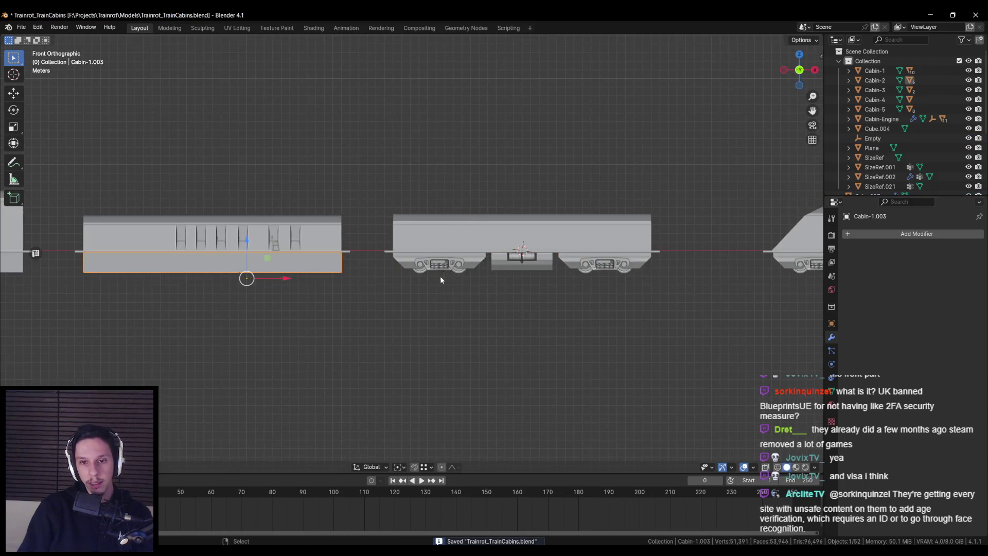
{"action": "key", "text": "Delete"}
Select the middle cabin's bogies and coupler, with their Empty as the active object
{"action": "key", "text": "shift+z"}
{"action": "key", "text": "shift+z"}
{"action": "key", "text": "shift+z"}
{"action": "left_click_drag", "start_coordinate": [369, 293], "coordinate": [697, 258]}
{"action": "mouse_move", "coordinate": [573, 264]}
{"action": "middle_mouse_down", "text": "shift"}
{"action": "mouse_move", "coordinate": [437, 277]}
{"action": "mouse_move", "coordinate": [675, 292]}
{"action": "mouse_move", "coordinate": [468, 281]}
{"action": "mouse_move", "coordinate": [534, 282]}
{"action": "middle_mouse_up", "text": "shift"}
{"action": "scroll", "coordinate": [412, 291], "scroll_direction": "up", "scroll_amount": 1}
{"action": "key", "text": "shift+z"}
{"action": "scroll", "coordinate": [675, 292], "scroll_direction": "down", "scroll_amount": 2}
{"action": "left_click", "coordinate": [467, 281], "text": "shift"}
Duplicate the undercarriage and place the copy under the left cabin at X -84 m
{"action": "key", "text": "KP_1"}
{"action": "key", "text": "shift+d"}
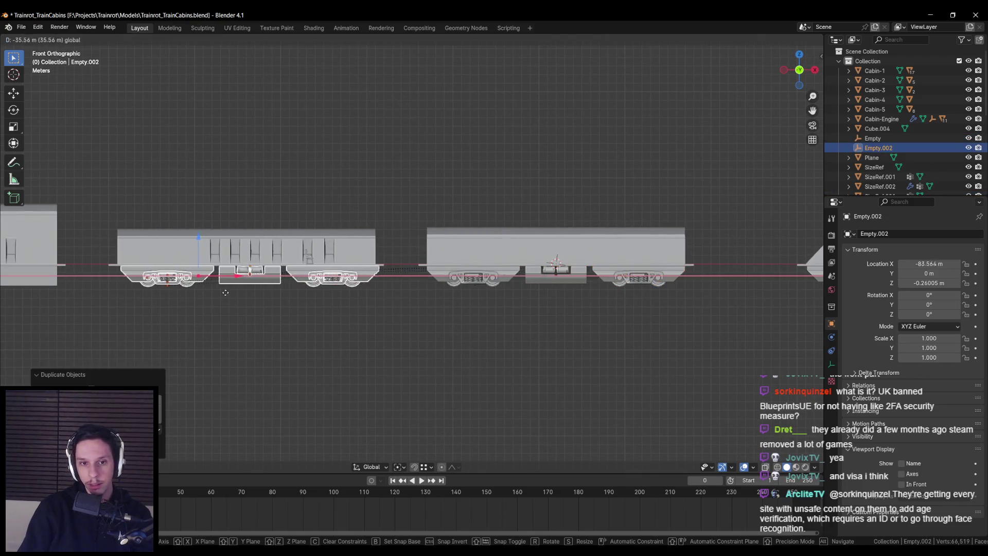
{"action": "left_click", "coordinate": [222, 287]}
{"action": "scroll", "coordinate": [379, 325], "scroll_direction": "up", "scroll_amount": 3}
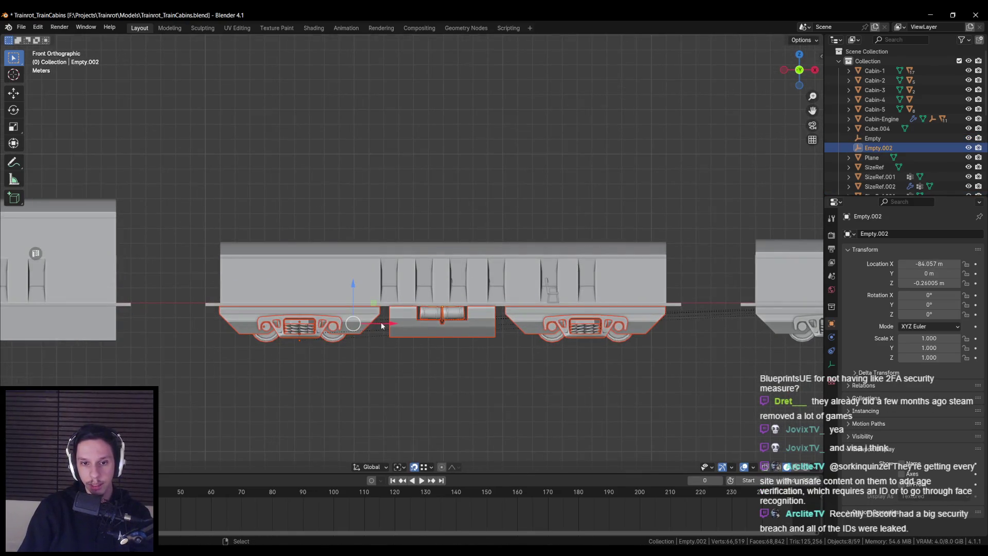
{"action": "key", "text": "g"}
{"action": "left_click", "coordinate": [254, 311]}
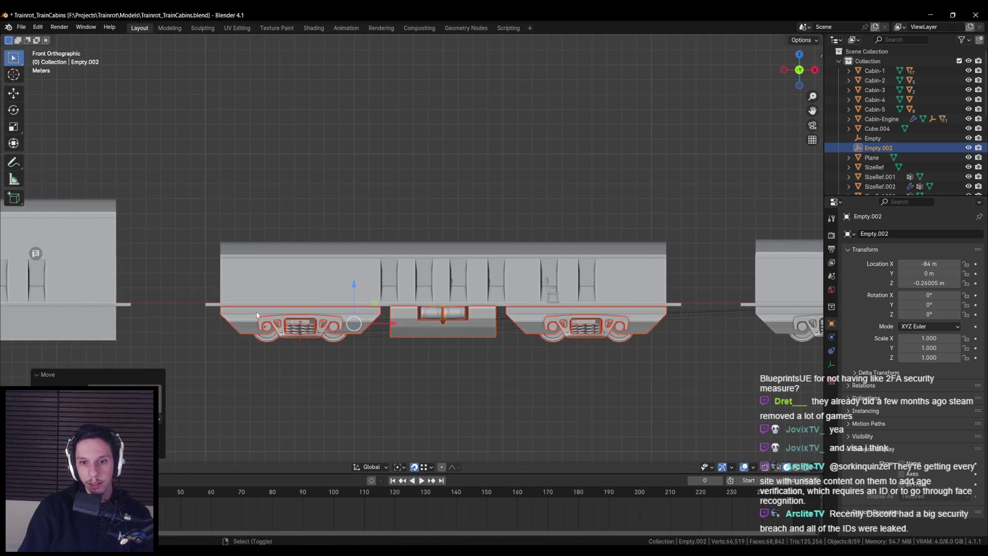
{"action": "key", "text": "ctrl+z"}
{"action": "key", "text": "ctrl+z"}
{"action": "key", "text": "ctrl+z"}
{"action": "key", "text": "ctrl+shift+z"}
{"action": "key", "text": "ctrl+shift+z"}
{"action": "key", "text": "ctrl+shift+z"}
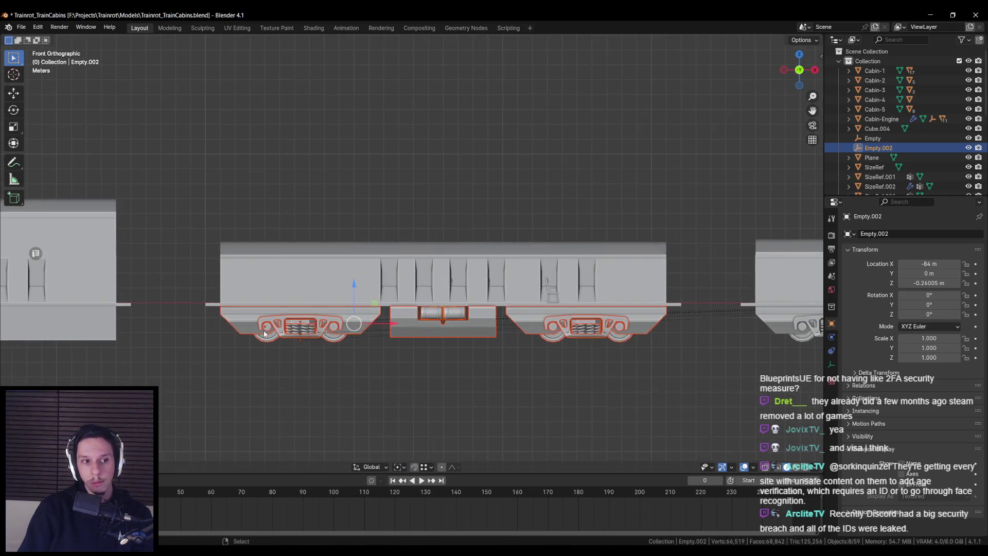
Save Trainrot_TrainCabins.blend with the new undercarriage copy
{"action": "scroll", "coordinate": [264, 334], "scroll_direction": "down", "scroll_amount": 2}
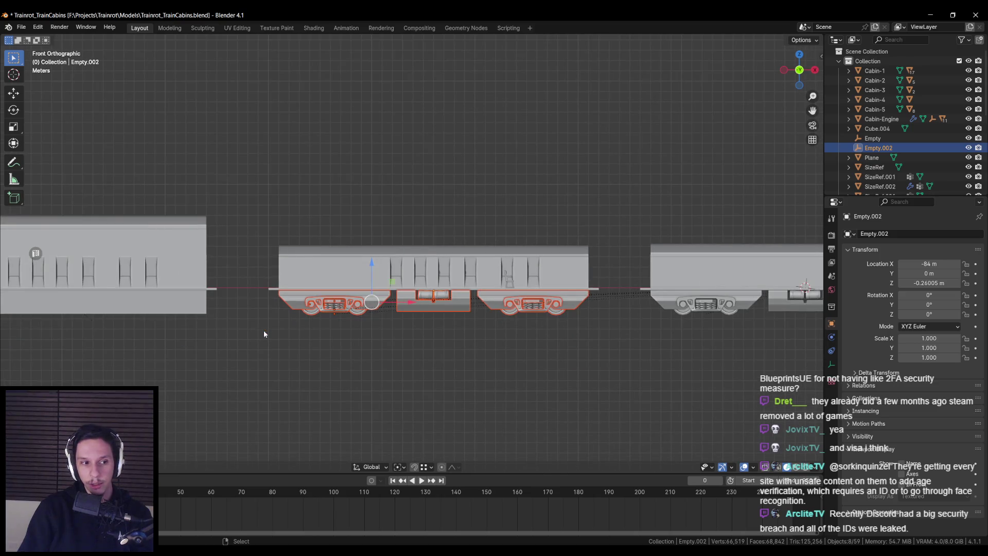
{"action": "scroll", "coordinate": [264, 333], "scroll_direction": "up", "scroll_amount": 3}
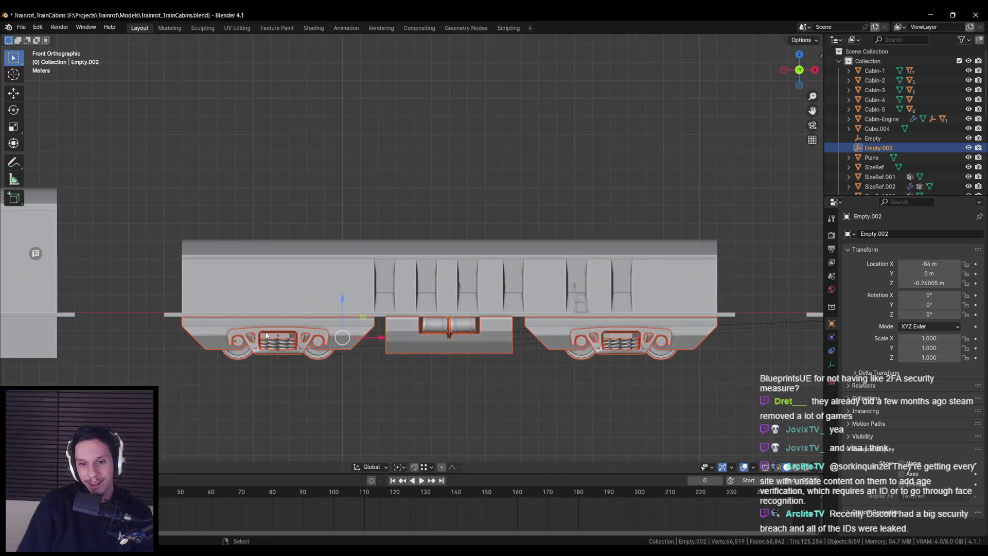
{"action": "scroll", "coordinate": [268, 344], "scroll_direction": "down", "scroll_amount": 2}
{"action": "key", "text": "ctrl+s"}
{"action": "scroll", "coordinate": [407, 354], "scroll_direction": "down", "scroll_amount": 1}
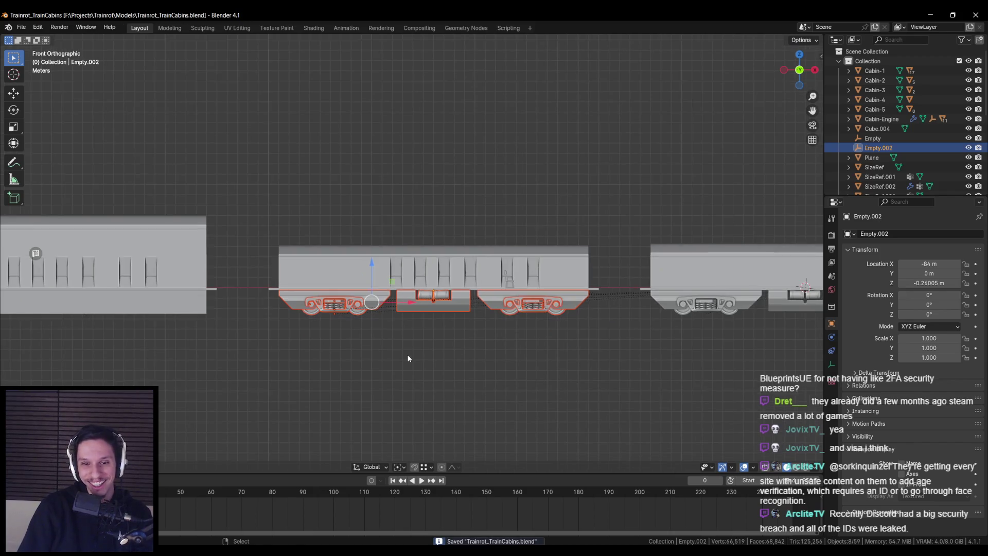
{"action": "scroll", "coordinate": [408, 358], "scroll_direction": "up", "scroll_amount": 2}
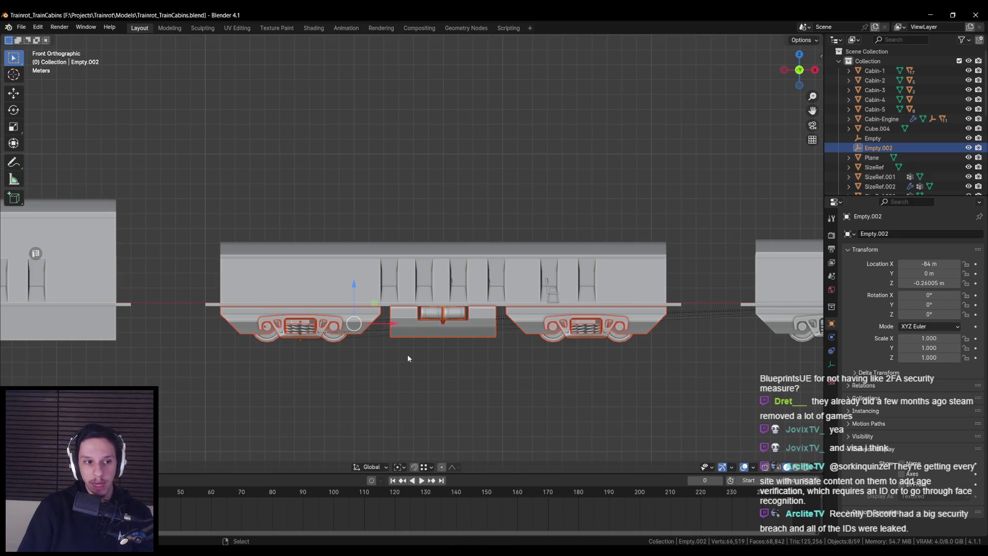
{"action": "scroll", "coordinate": [408, 358], "scroll_direction": "down", "scroll_amount": 1}
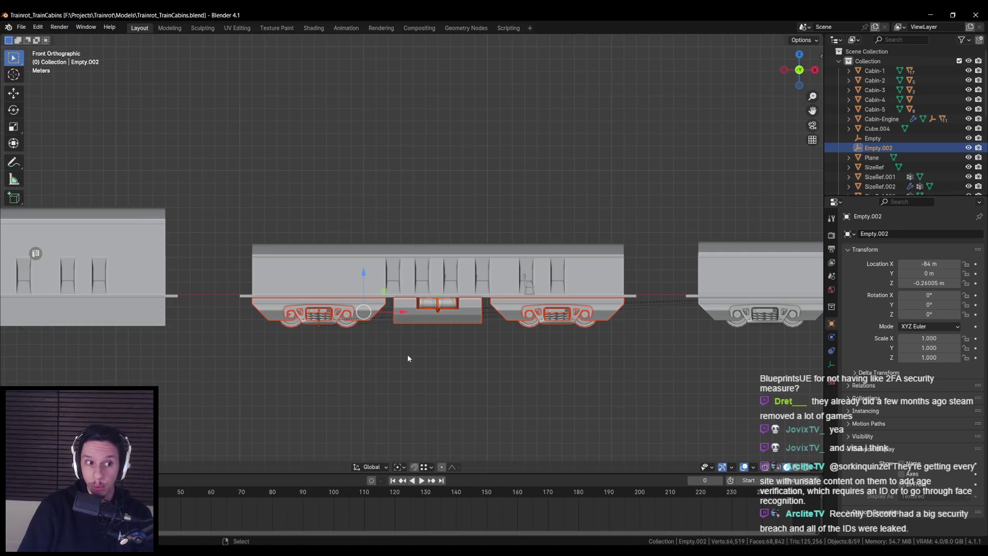
{"action": "scroll", "coordinate": [408, 358], "scroll_direction": "up", "scroll_amount": 2}
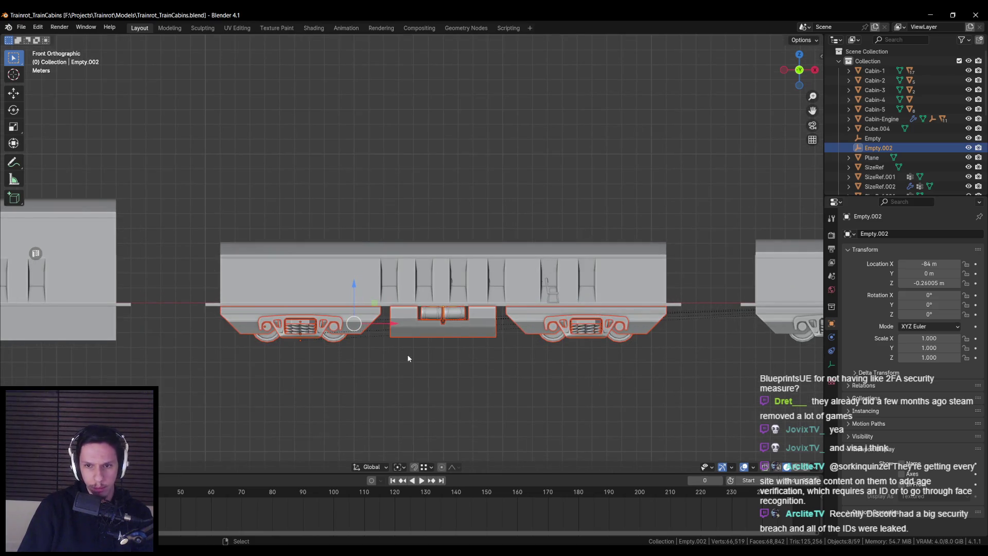
{"action": "scroll", "coordinate": [408, 355], "scroll_direction": "up", "scroll_amount": 2}
{"action": "scroll", "coordinate": [408, 355], "scroll_direction": "down", "scroll_amount": 2}
Inspect the new undercarriage and add Cabin-2 to the selection as parent
{"action": "mouse_move", "coordinate": [408, 355]}
{"action": "middle_mouse_down"}
{"action": "mouse_move", "coordinate": [434, 344]}
{"action": "mouse_move", "coordinate": [511, 346]}
{"action": "mouse_move", "coordinate": [514, 357]}
{"action": "mouse_move", "coordinate": [439, 363]}
{"action": "mouse_move", "coordinate": [421, 339]}
{"action": "mouse_move", "coordinate": [417, 347]}
{"action": "middle_mouse_up"}
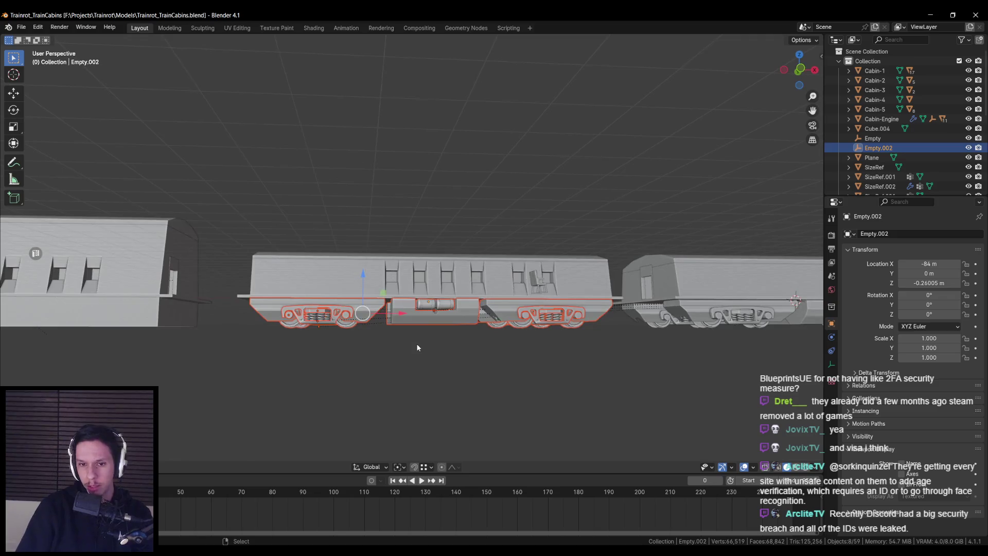
{"action": "key", "text": "KP_1"}
{"action": "scroll", "coordinate": [405, 323], "scroll_direction": "up", "scroll_amount": 1}
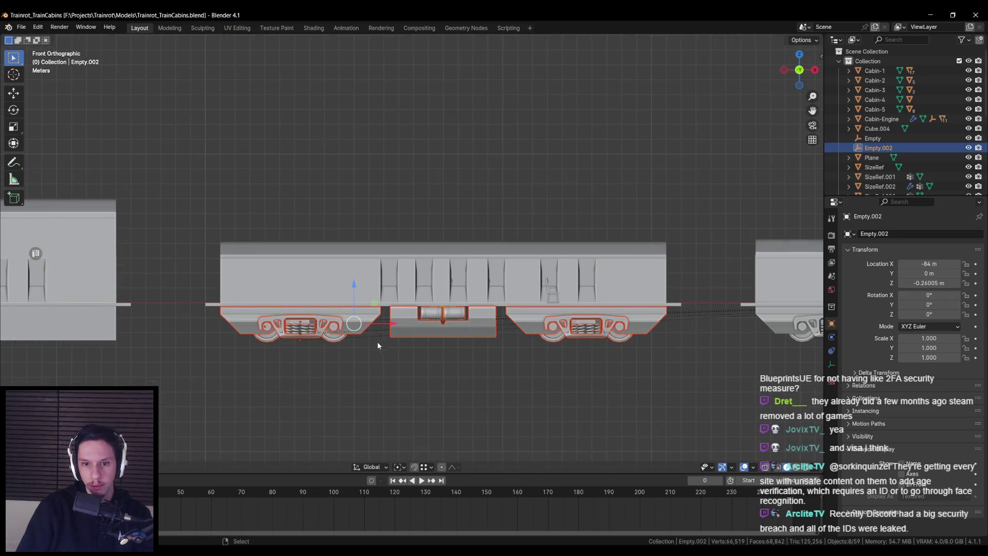
{"action": "left_click", "coordinate": [383, 321], "text": "shift"}
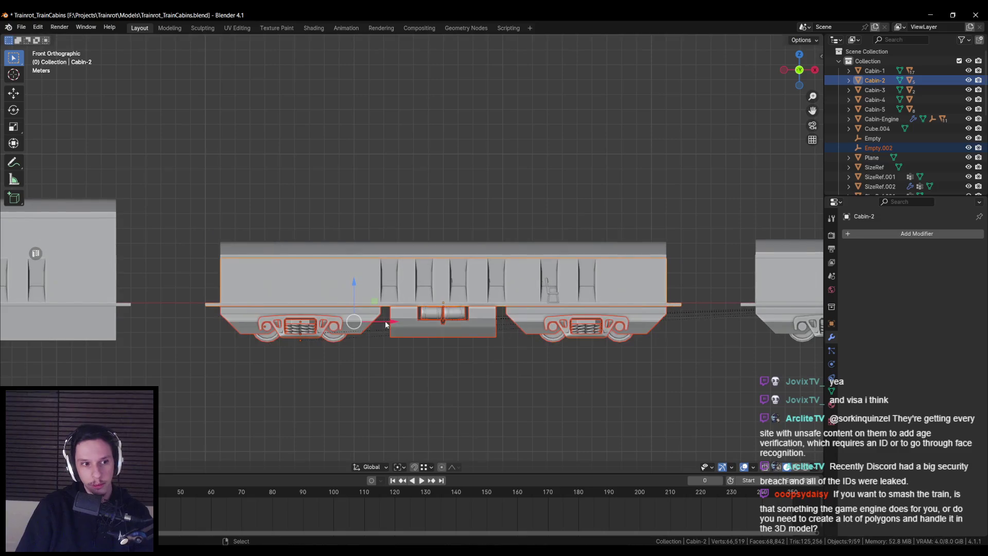
Cancel the accidental move and select only the Cabin-2 carriage
{"action": "mouse_move", "coordinate": [375, 321]}
{"action": "middle_mouse_down"}
{"action": "mouse_move", "coordinate": [408, 330]}
{"action": "mouse_move", "coordinate": [409, 320]}
{"action": "mouse_move", "coordinate": [453, 303]}
{"action": "mouse_move", "coordinate": [474, 258]}
{"action": "mouse_move", "coordinate": [411, 319]}
{"action": "mouse_move", "coordinate": [329, 338]}
{"action": "mouse_move", "coordinate": [371, 297]}
{"action": "middle_mouse_up"}
{"action": "key", "text": "g"}
{"action": "right_click", "coordinate": [371, 320]}
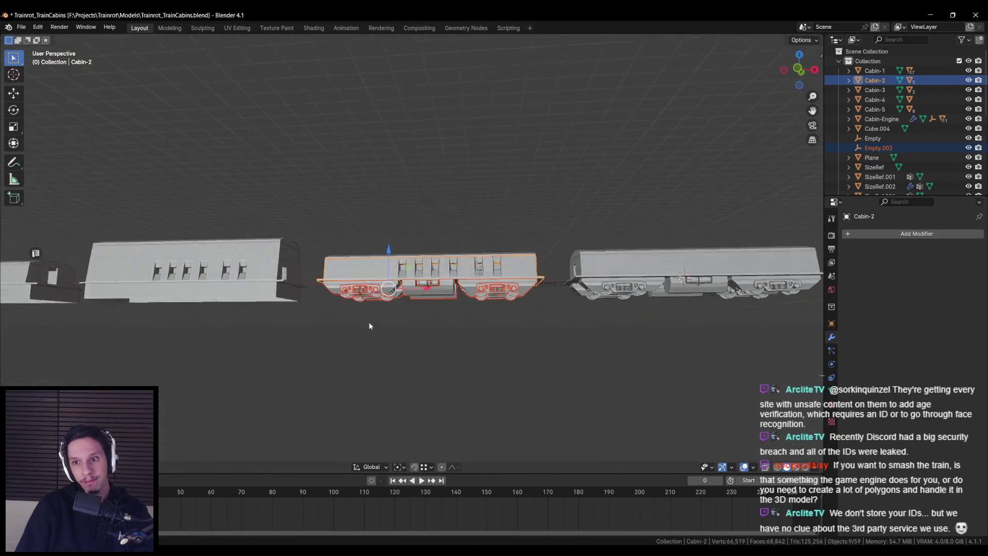
{"action": "scroll", "coordinate": [371, 320], "scroll_direction": "up", "scroll_amount": 3}
{"action": "left_click", "coordinate": [371, 278]}
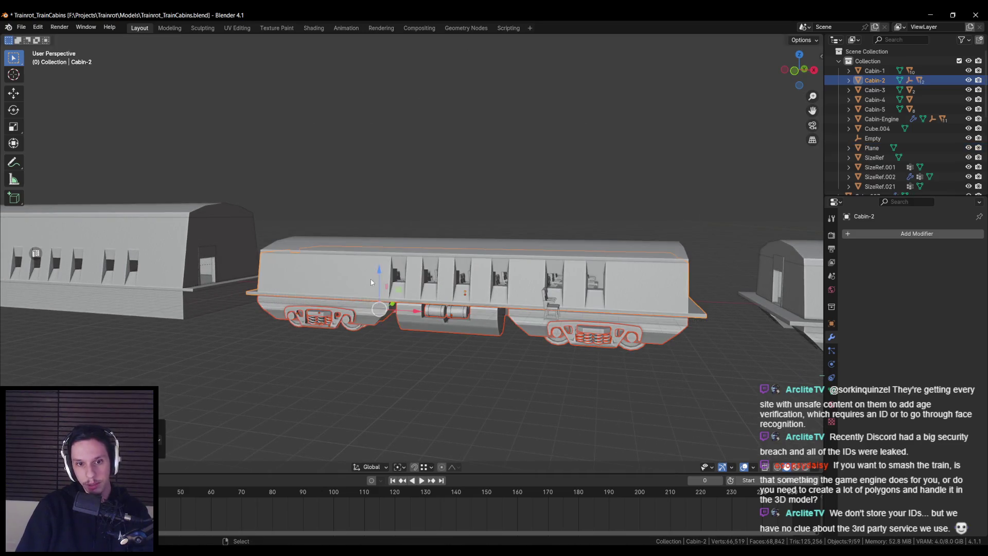
Add Cabin-1 and Cabin-Engine to the selection and export them with Export for Unreal Engine
{"action": "scroll", "coordinate": [374, 292], "scroll_direction": "down", "scroll_amount": 3}
{"action": "left_click", "coordinate": [449, 324], "text": "shift"}
{"action": "scroll", "coordinate": [453, 319], "scroll_direction": "down", "scroll_amount": 2}
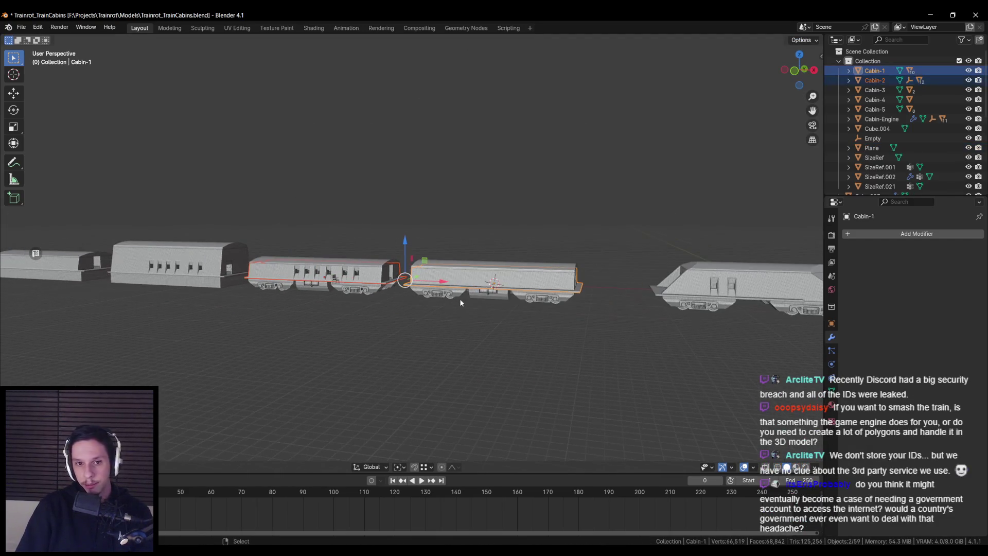
{"action": "left_click", "coordinate": [691, 291], "text": "shift"}
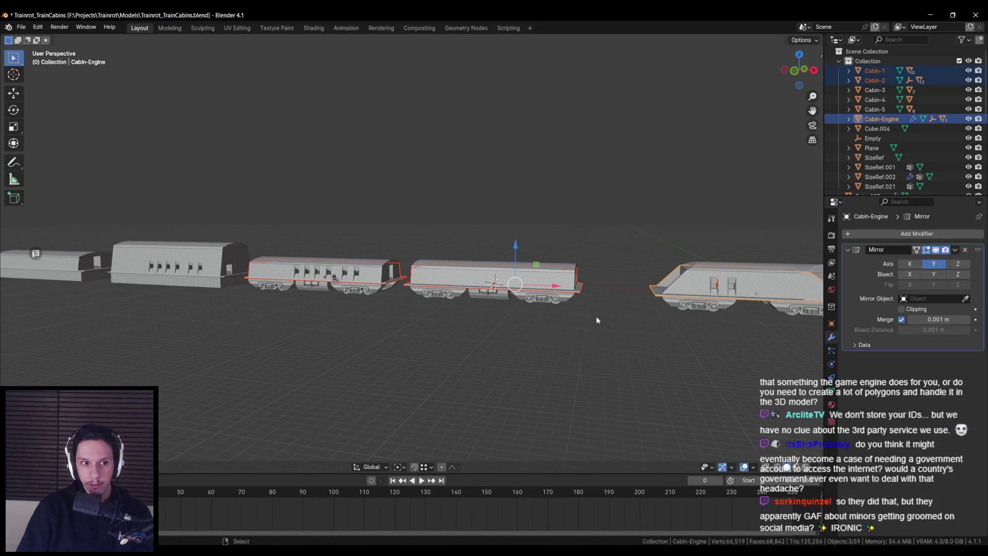
{"action": "middle_click_drag", "start_coordinate": [603, 319], "coordinate": [409, 327]}
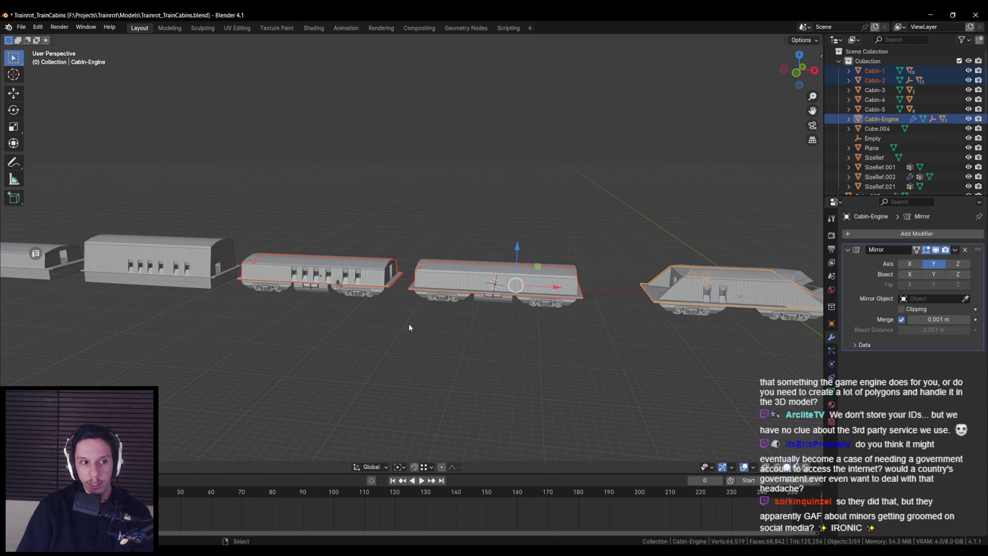
{"action": "key", "text": "n"}
{"action": "scroll", "coordinate": [785, 340], "scroll_direction": "down", "scroll_amount": 10}
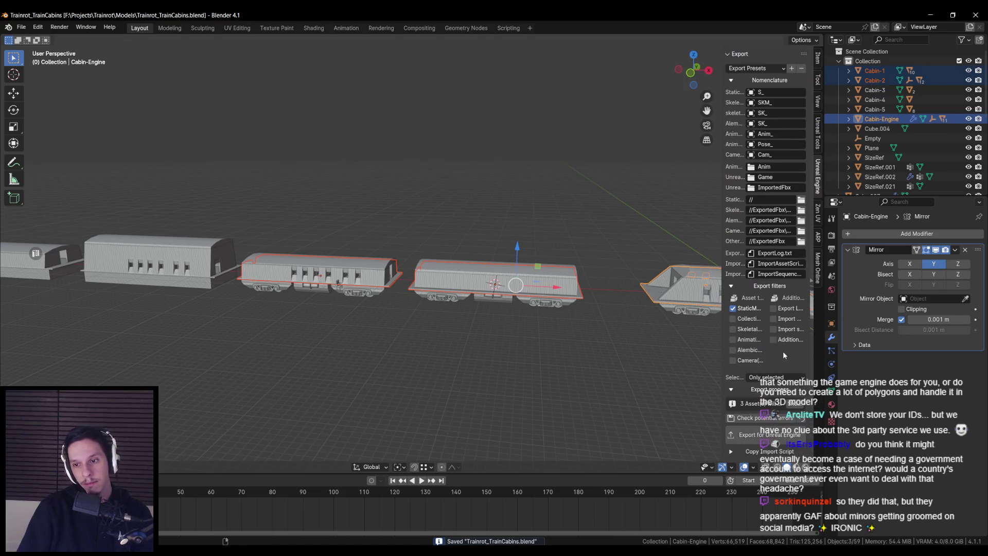
{"action": "middle_click_drag", "start_coordinate": [397, 347], "coordinate": [409, 347]}
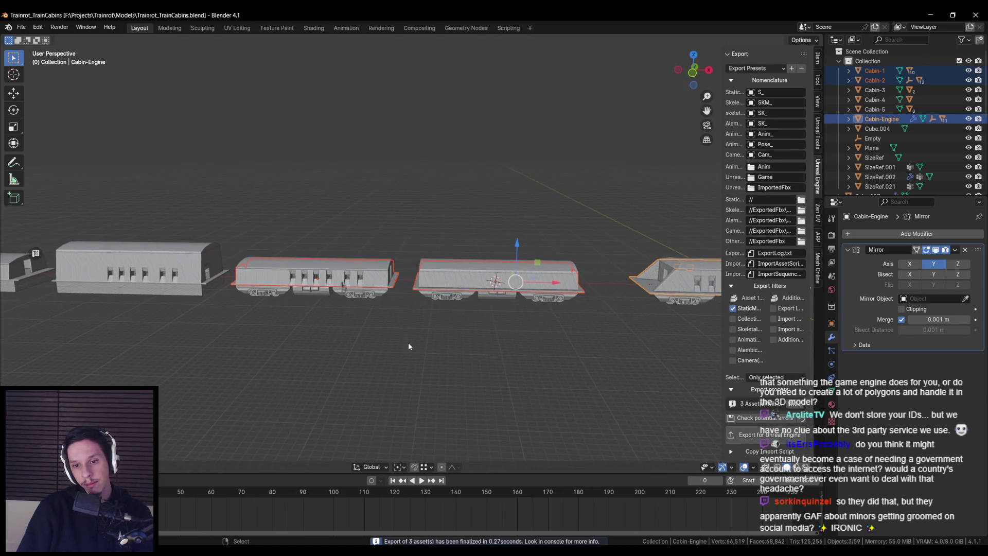
{"action": "key", "text": "n"}
Save the train cabins file and switch to Unreal Engine
{"action": "scroll", "coordinate": [409, 345], "scroll_direction": "down", "scroll_amount": 2}
{"action": "key", "text": "ctrl+s"}
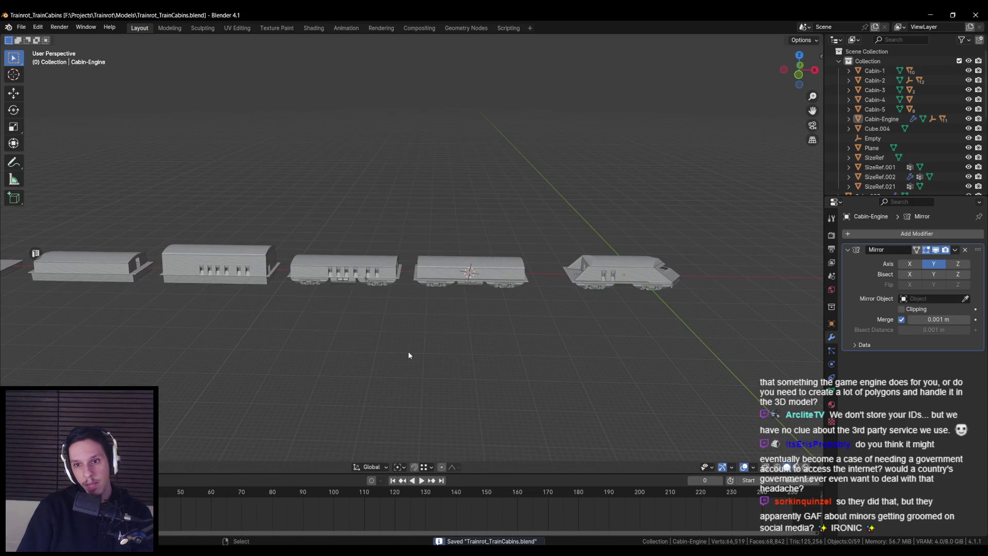
{"action": "key", "text": "alt+Tab"}
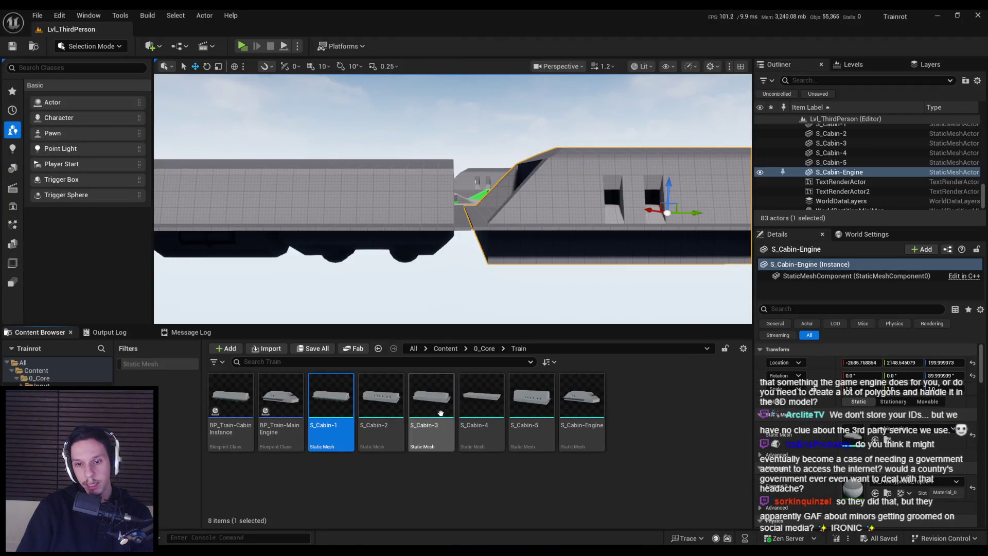
Reimport the six S_Cabin meshes in Unreal and select the engine cabin in the level
{"action": "left_click", "coordinate": [331, 396], "text": "shift"}
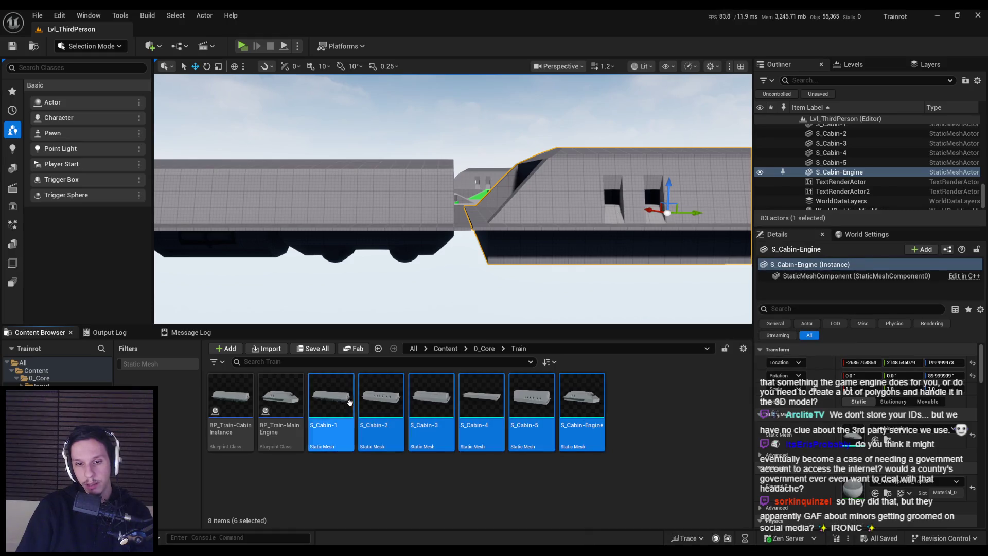
{"action": "right_click", "coordinate": [379, 391]}
{"action": "left_click", "coordinate": [412, 112]}
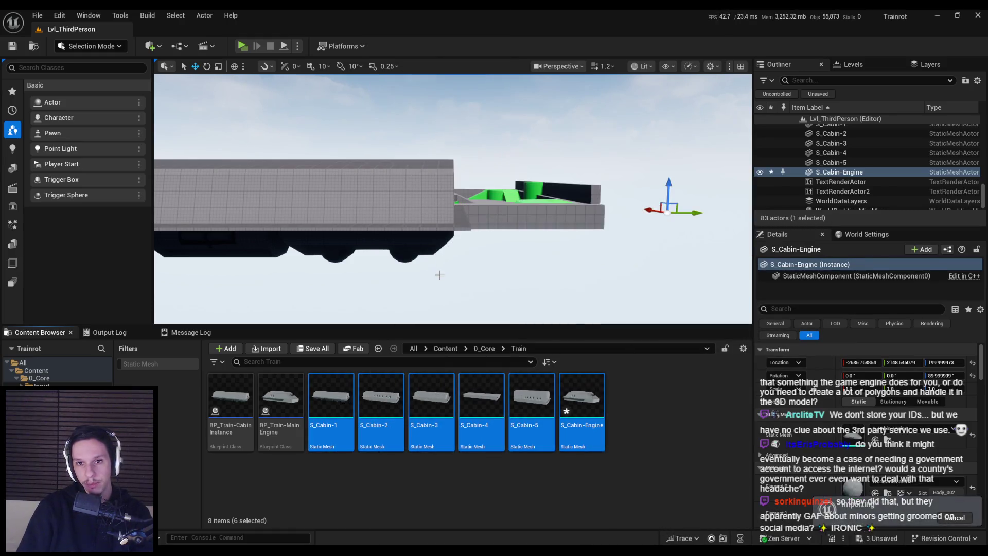
{"action": "left_click", "coordinate": [453, 164]}
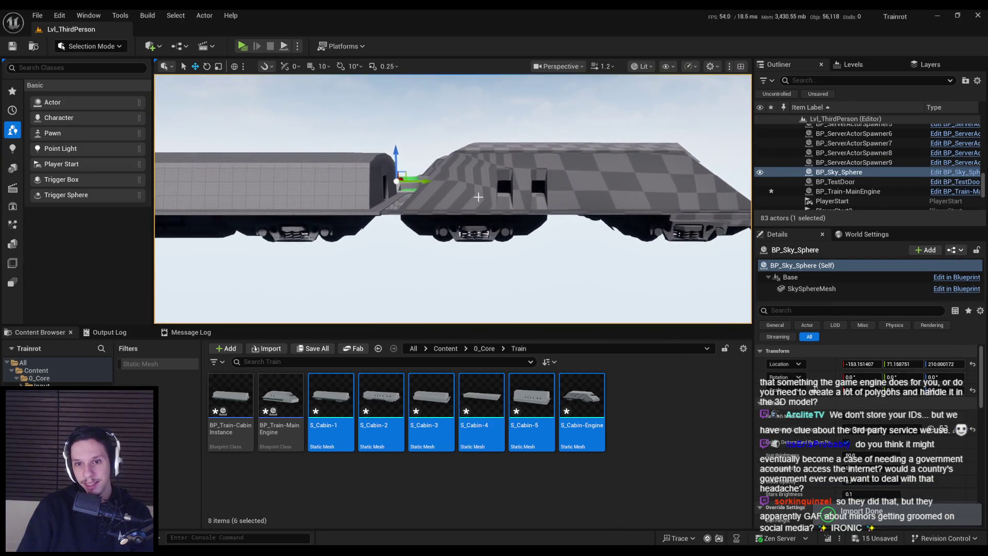
{"action": "left_click", "coordinate": [555, 216]}
{"action": "scroll", "coordinate": [848, 440], "scroll_direction": "down", "scroll_amount": 3}
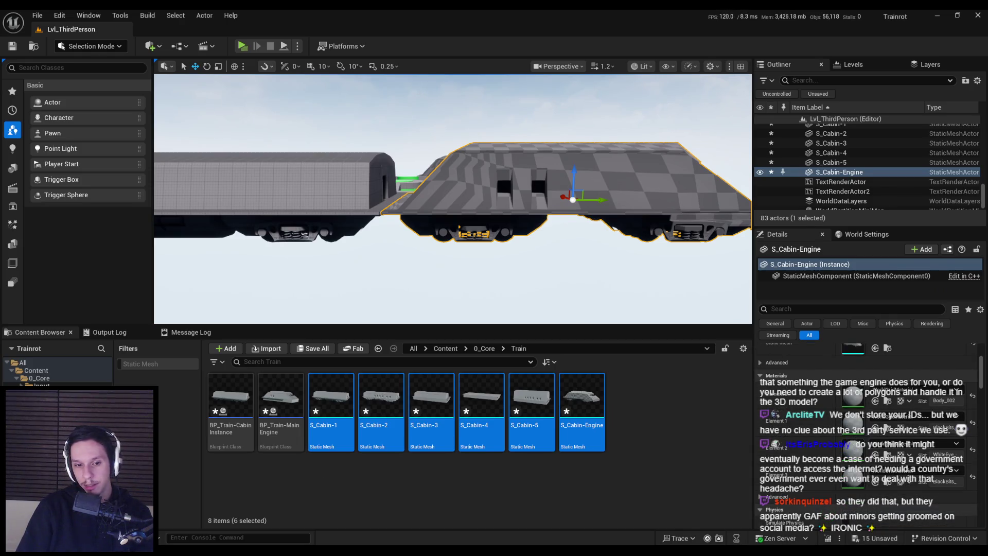
In Blender, clear the parent of SizeRef.003 on the engine's roof
{"action": "key", "text": "alt+Tab"}
{"action": "left_click", "coordinate": [453, 247]}
{"action": "scroll", "coordinate": [369, 268], "scroll_direction": "up", "scroll_amount": 3}
{"action": "key", "text": "shift+z"}
{"action": "mouse_move", "coordinate": [369, 268]}
{"action": "middle_mouse_down"}
{"action": "mouse_move", "coordinate": [353, 280]}
{"action": "mouse_move", "coordinate": [309, 226]}
{"action": "middle_mouse_up"}
{"action": "left_click", "coordinate": [307, 224]}
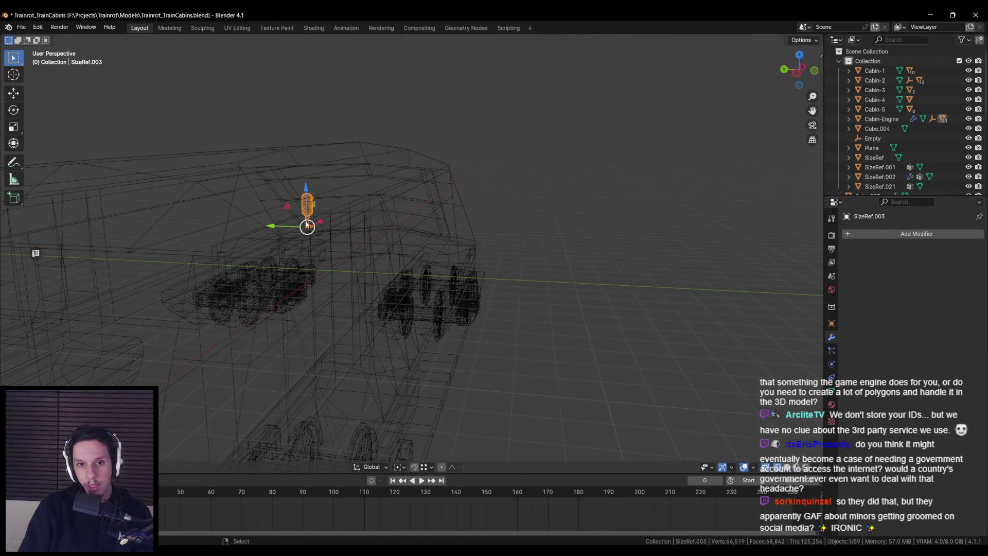
{"action": "key", "text": "shift+z"}
{"action": "key", "text": "alt+p"}
{"action": "left_click", "coordinate": [311, 224]}
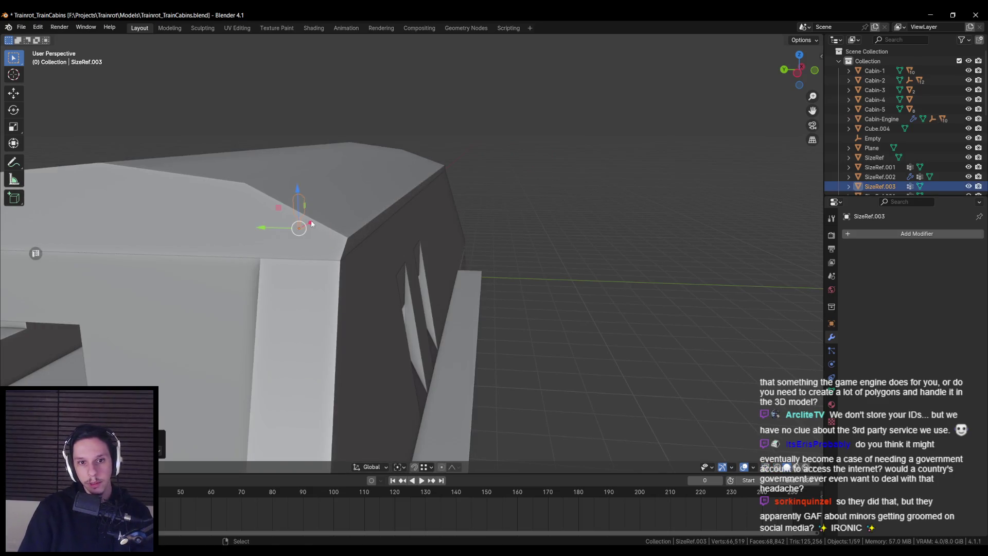
Re-export Cabin-Engine, save the file, and select S_Cabin-Engine back in Unreal
{"action": "scroll", "coordinate": [314, 226], "scroll_direction": "down", "scroll_amount": 6}
{"action": "left_click", "coordinate": [368, 251]}
{"action": "key", "text": "n"}
{"action": "key", "text": "ctrl+s"}
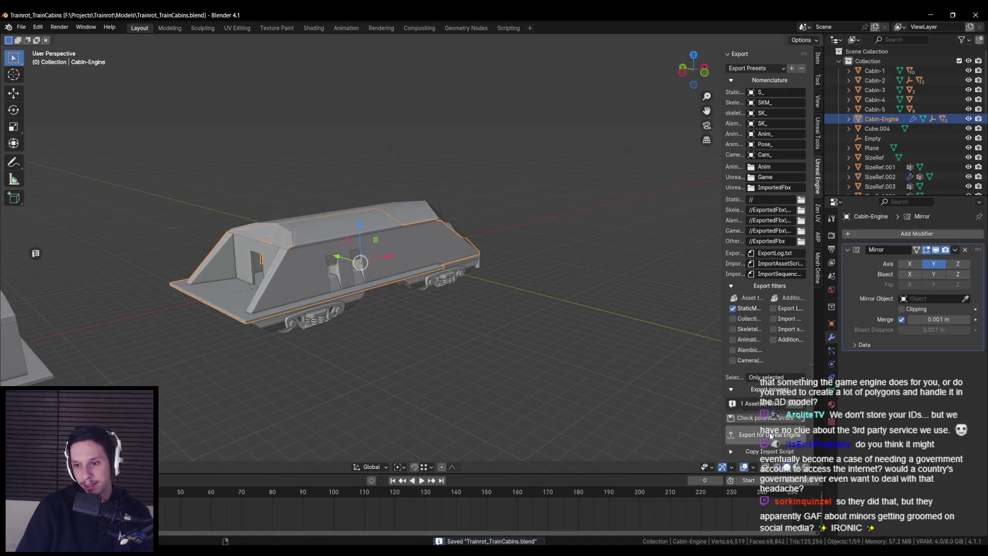
{"action": "key", "text": "alt+Tab"}
{"action": "left_click", "coordinate": [586, 406]}
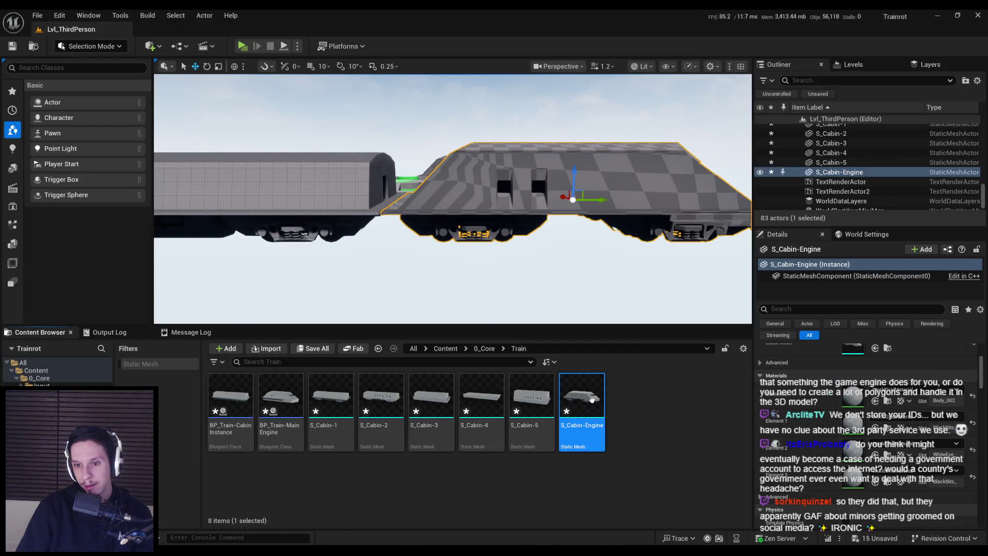
Reimport S_Cabin-Engine, save all changed assets, and inspect the engine up close
{"action": "right_click", "coordinate": [589, 406]}
{"action": "left_click", "coordinate": [530, 247]}
{"action": "right_click_drag", "start_coordinate": [530, 247], "coordinate": [530, 247]}
{"action": "right_click_drag", "start_coordinate": [455, 220], "coordinate": [454, 221]}
{"action": "key", "text": "ctrl+shift+s"}
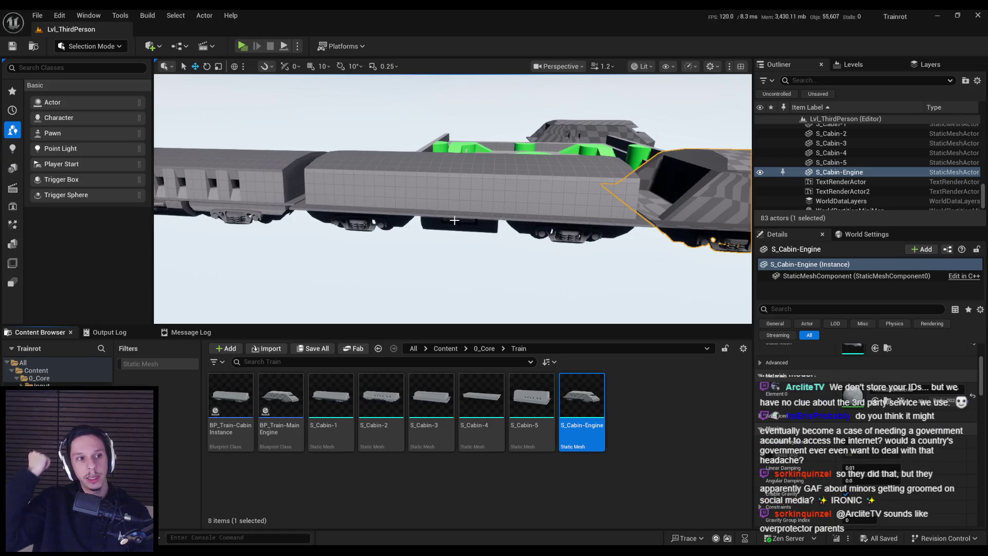
{"action": "mouse_move", "coordinate": [454, 221]}
{"action": "right_mouse_down"}
{"action": "mouse_move", "coordinate": [468, 206]}
{"action": "mouse_move", "coordinate": [460, 193]}
{"action": "mouse_move", "coordinate": [454, 212]}
{"action": "right_mouse_up"}
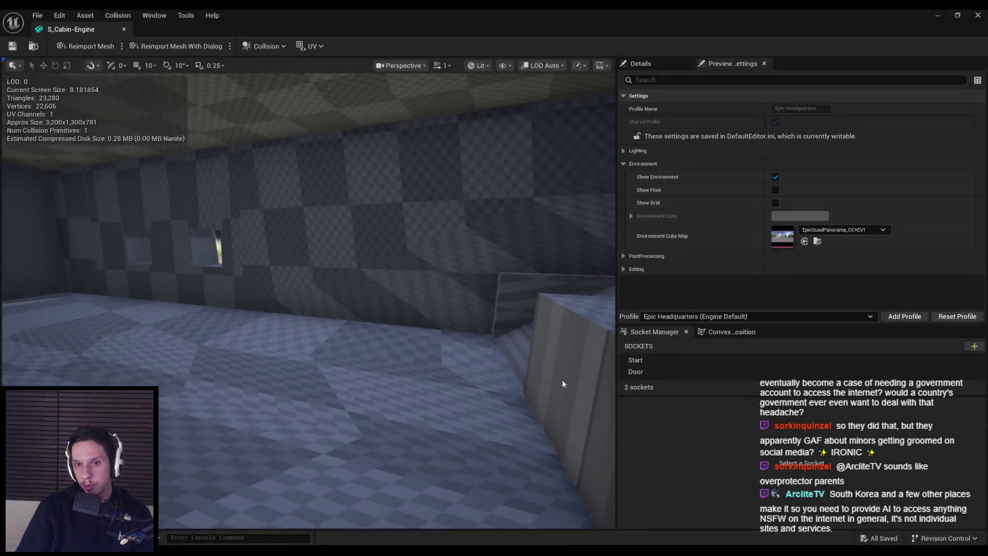
{"action": "right_click_drag", "start_coordinate": [562, 379], "coordinate": [562, 379]}
Replace WorldGridMaterial with MI_PrototypeGrid_TopDark in S_Cabin-Engine's Element 0 slot, then close the mesh editor
{"action": "left_click", "coordinate": [851, 120]}
{"action": "type", "text": "grid"}
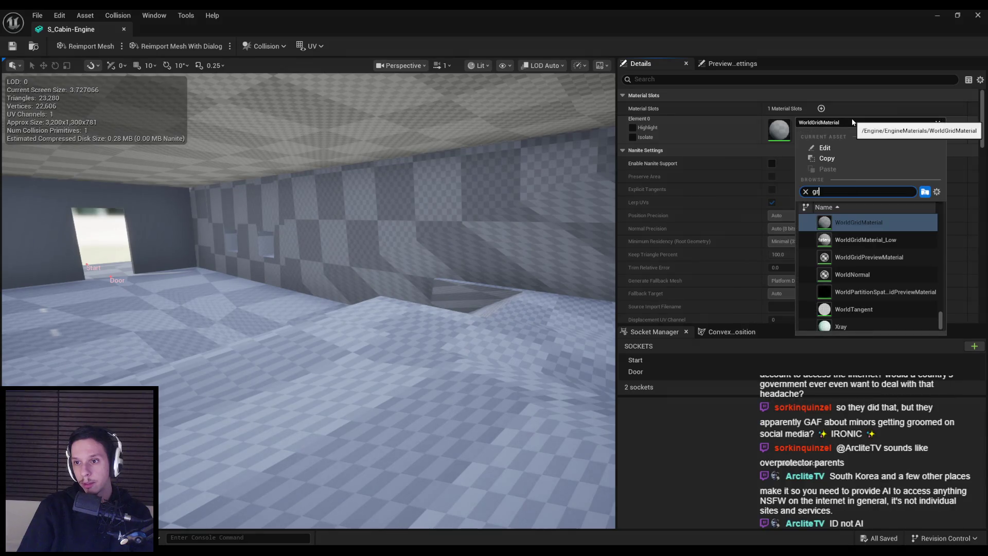
{"action": "left_click", "coordinate": [857, 220]}
{"action": "right_click_drag", "start_coordinate": [501, 298], "coordinate": [502, 298]}
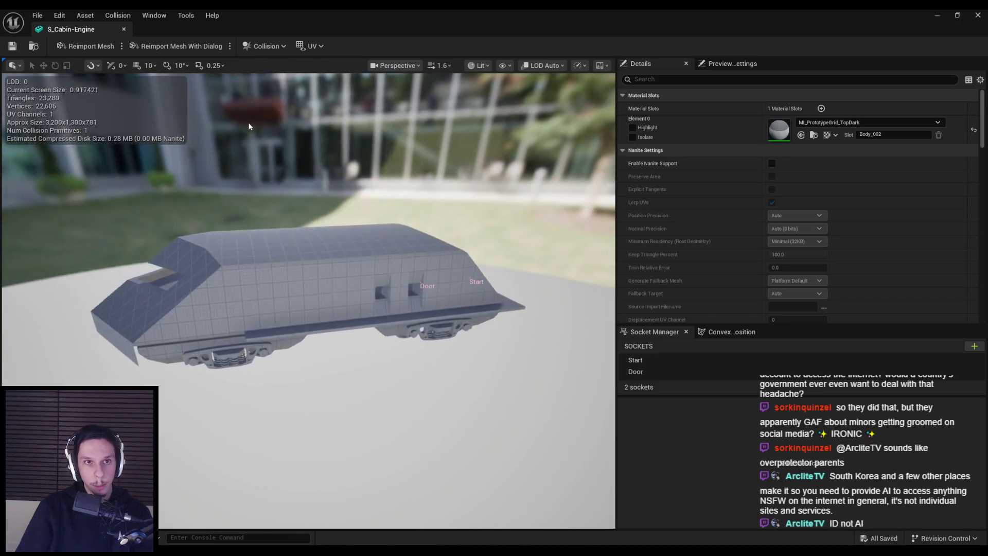
{"action": "left_click", "coordinate": [124, 29]}
Fly over and alongside the train in Lvl_ThirdPerson to inspect the reimported cabins and engine
{"action": "right_click_drag", "start_coordinate": [453, 206], "coordinate": [452, 206]}
{"action": "left_click", "coordinate": [453, 231]}
{"action": "right_click_drag", "start_coordinate": [398, 279], "coordinate": [398, 279]}
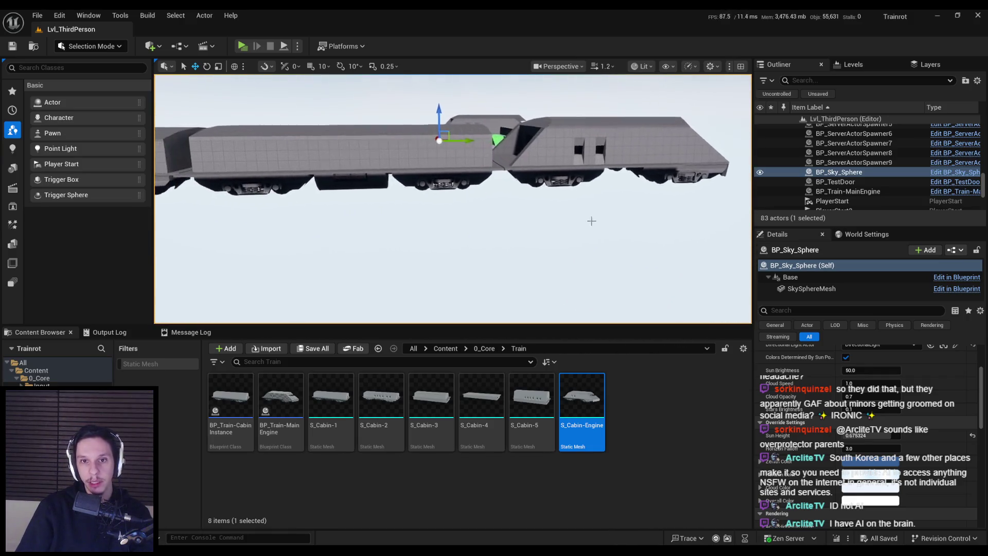
{"action": "right_click_drag", "start_coordinate": [398, 278], "coordinate": [397, 279]}
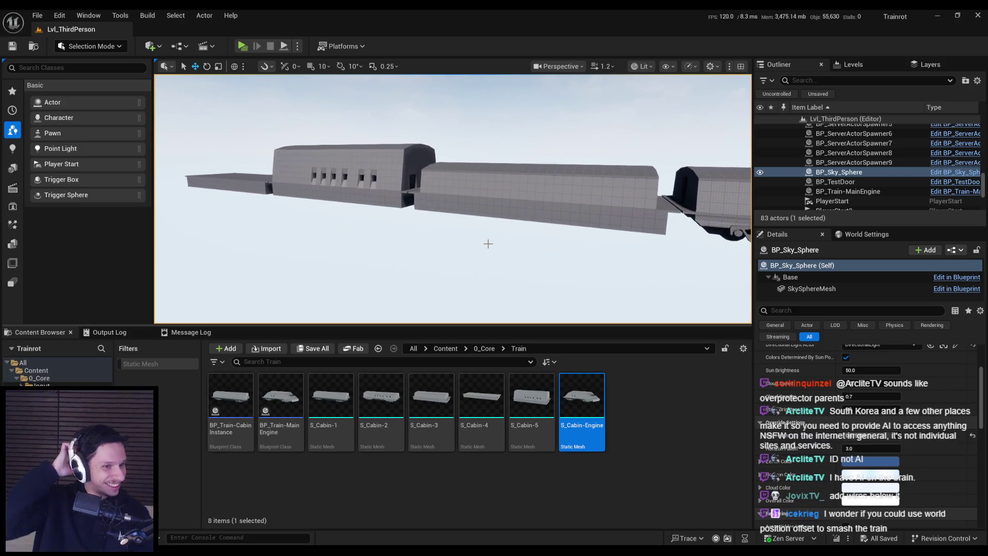
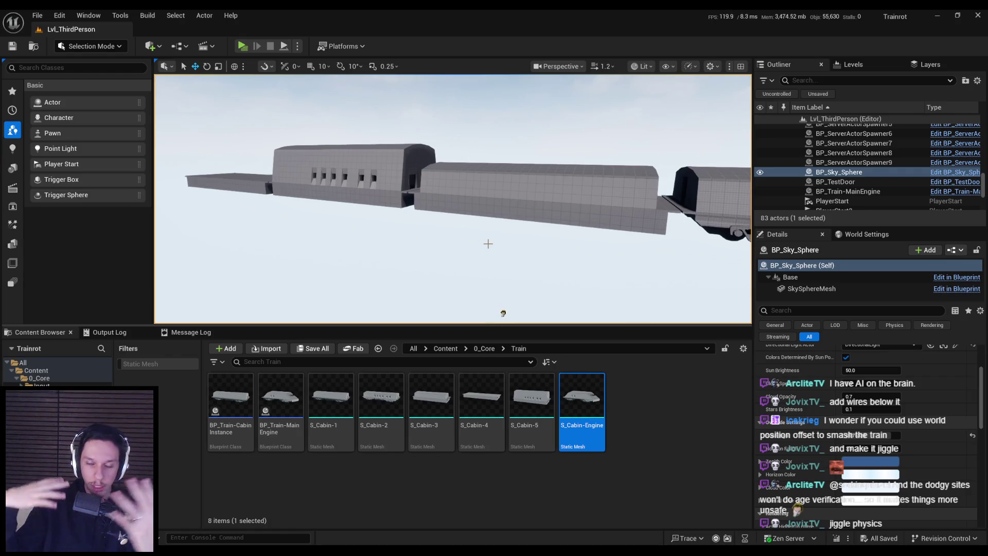
Look along the train cars in Unreal, then view the Blender cabin file from the front
{"action": "key", "text": "Right"}
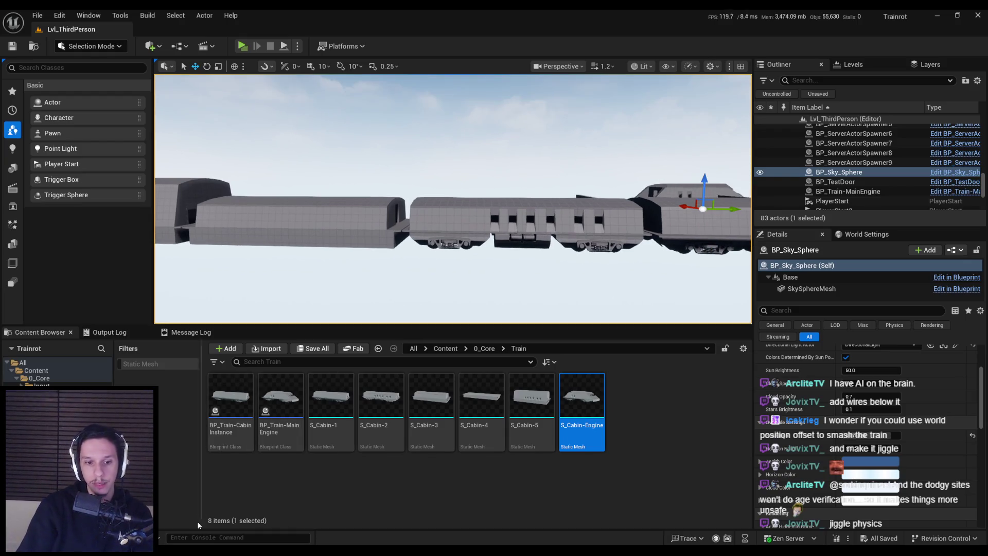
{"action": "key", "text": "alt+Tab"}
{"action": "key", "text": "KP_1"}
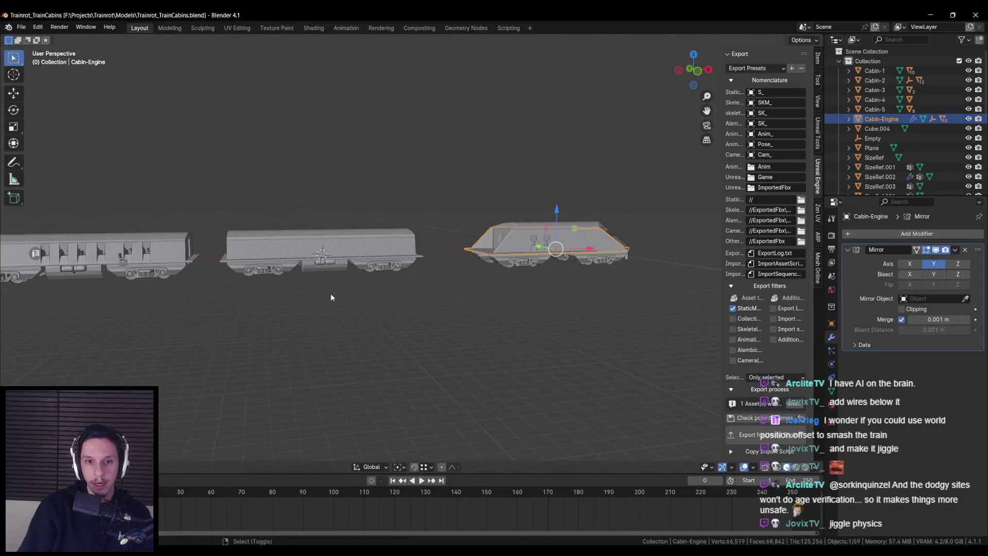
Delete the flat base slabs beneath three of the cabins
{"action": "left_click", "coordinate": [496, 288]}
{"action": "scroll", "coordinate": [582, 282], "scroll_direction": "up", "scroll_amount": 2}
{"action": "left_click", "coordinate": [177, 297]}
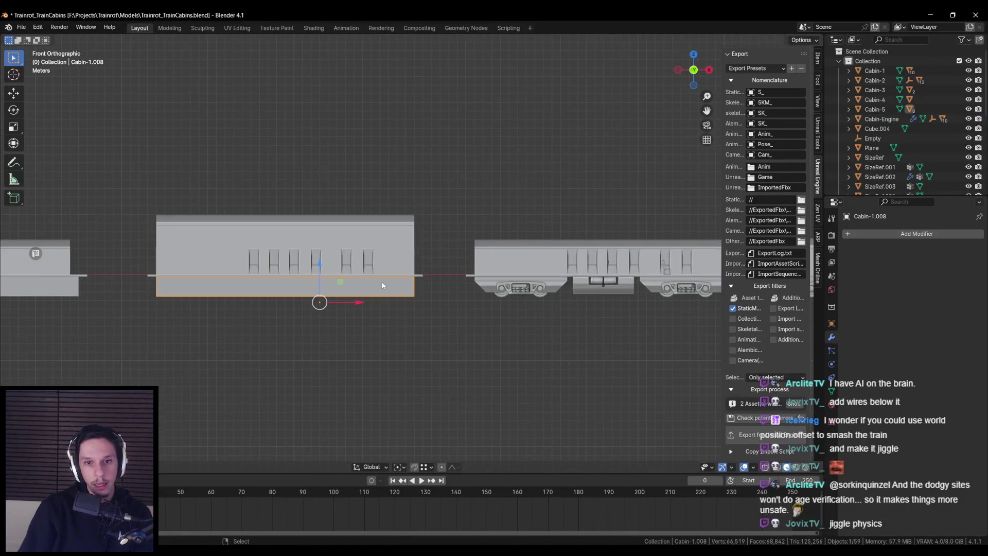
{"action": "key", "text": "Delete"}
{"action": "middle_click_drag", "start_coordinate": [177, 298], "coordinate": [282, 276], "text": "shift"}
{"action": "left_click", "coordinate": [281, 273]}
{"action": "key", "text": "Delete"}
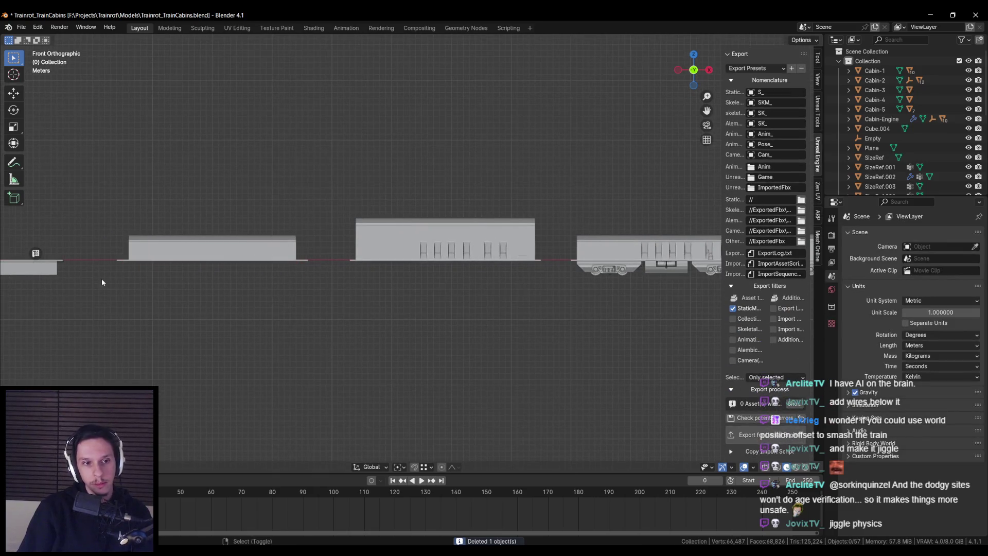
{"action": "middle_click_drag", "start_coordinate": [101, 279], "coordinate": [262, 276], "text": "shift"}
{"action": "left_click", "coordinate": [177, 272]}
{"action": "key", "text": "Delete"}
In wireframe shading, box-select the wheeled cabin's two bogies and underframe
{"action": "middle_click_drag", "start_coordinate": [543, 282], "coordinate": [324, 293], "text": "shift"}
{"action": "scroll", "coordinate": [323, 293], "scroll_direction": "up", "scroll_amount": 2}
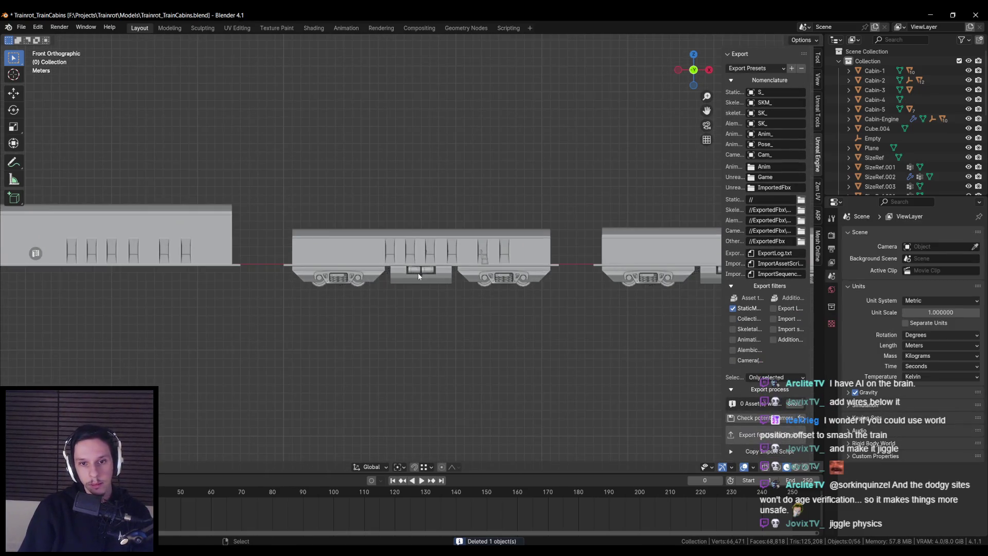
{"action": "left_click", "coordinate": [418, 276]}
{"action": "key", "text": "shift+z"}
{"action": "scroll", "coordinate": [236, 276], "scroll_direction": "up", "scroll_amount": 3}
{"action": "scroll", "coordinate": [394, 309], "scroll_direction": "down", "scroll_amount": 2}
{"action": "left_click_drag", "start_coordinate": [229, 276], "coordinate": [652, 343]}
{"action": "scroll", "coordinate": [653, 344], "scroll_direction": "down", "scroll_amount": 1}
{"action": "middle_click_drag", "start_coordinate": [391, 296], "coordinate": [530, 298], "text": "shift"}
Move the small reference figure aside and reselect both bogies and the underframe
{"action": "left_click", "coordinate": [278, 222]}
{"action": "mouse_move", "coordinate": [303, 231]}
{"action": "left_mouse_down"}
{"action": "mouse_move", "coordinate": [414, 232]}
{"action": "mouse_move", "coordinate": [395, 238]}
{"action": "left_mouse_up"}
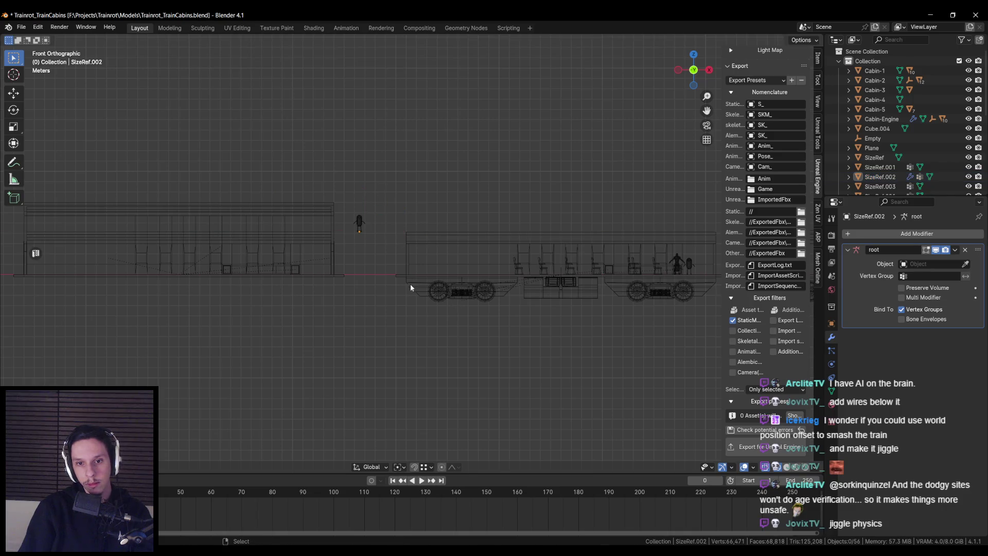
{"action": "middle_click_drag", "start_coordinate": [413, 288], "coordinate": [316, 280], "text": "shift"}
{"action": "mouse_move", "coordinate": [309, 280]}
{"action": "left_mouse_down"}
{"action": "mouse_move", "coordinate": [463, 324]}
{"action": "mouse_move", "coordinate": [663, 350]}
{"action": "left_mouse_up"}
{"action": "scroll", "coordinate": [576, 306], "scroll_direction": "down", "scroll_amount": 2}
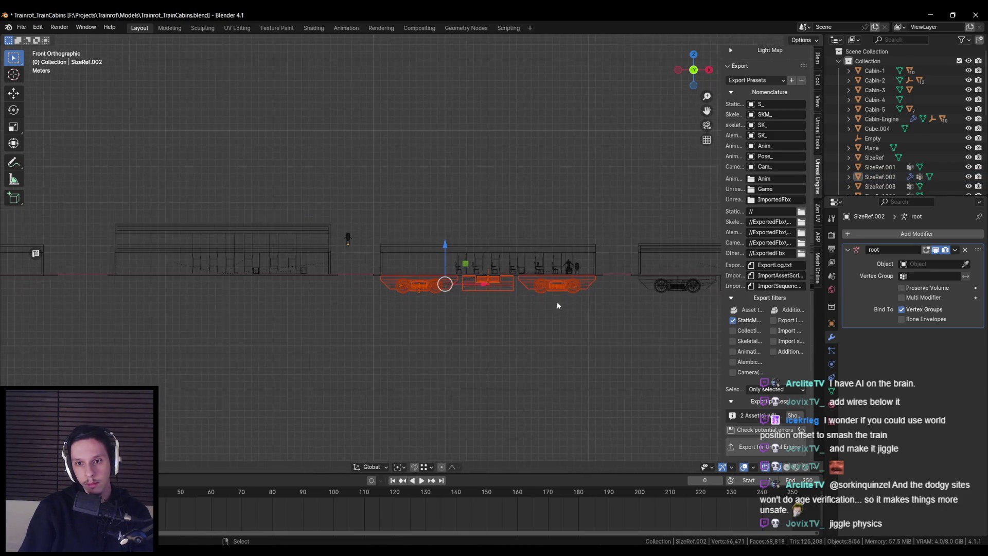
Duplicate the bogies and underframe, place the copy, and enable snapping
{"action": "key", "text": "shift+d"}
{"action": "left_click", "coordinate": [346, 283]}
{"action": "scroll", "coordinate": [434, 278], "scroll_direction": "up", "scroll_amount": 3}
{"action": "key", "text": "shift+z"}
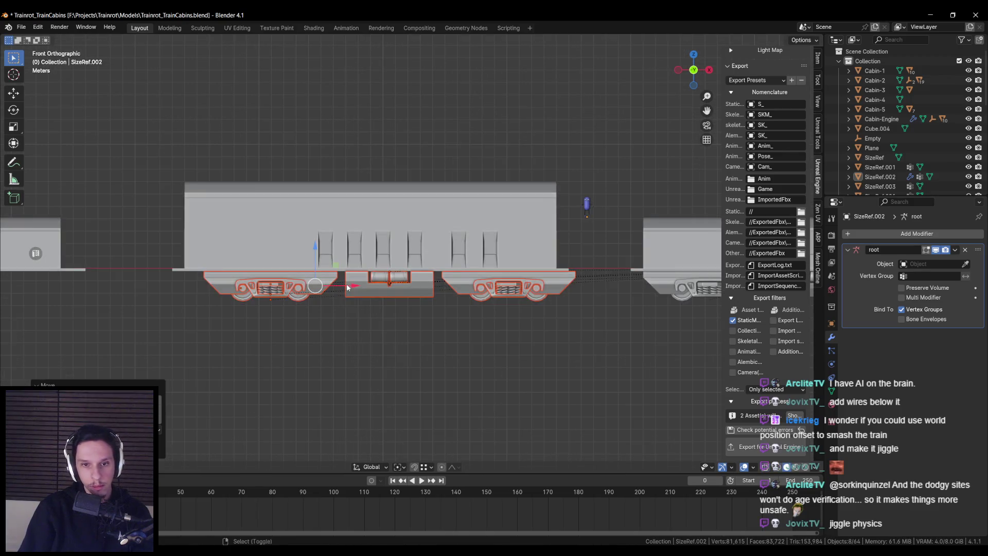
{"action": "key", "text": "shift+Tab"}
{"action": "scroll", "coordinate": [347, 287], "scroll_direction": "up", "scroll_amount": 1}
{"action": "scroll", "coordinate": [347, 287], "scroll_direction": "down", "scroll_amount": 2}
{"action": "middle_click_drag", "start_coordinate": [347, 287], "coordinate": [471, 281], "text": "shift"}
{"action": "scroll", "coordinate": [471, 280], "scroll_direction": "down", "scroll_amount": 2}
Duplicate the bogies again and position the copy under the left cabin
{"action": "key", "text": "shift+d"}
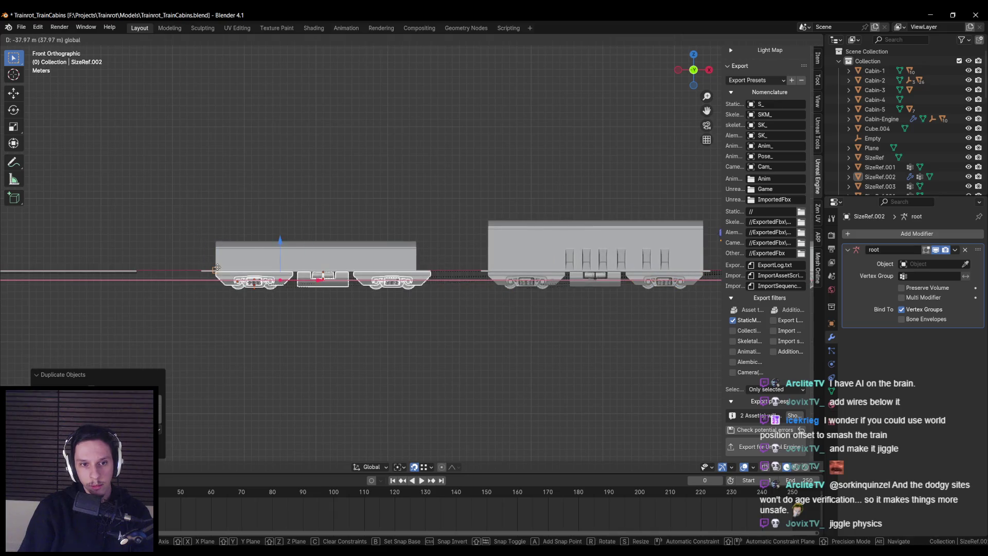
{"action": "key", "text": "Escape"}
{"action": "key", "text": "shift+z"}
{"action": "key", "text": "g"}
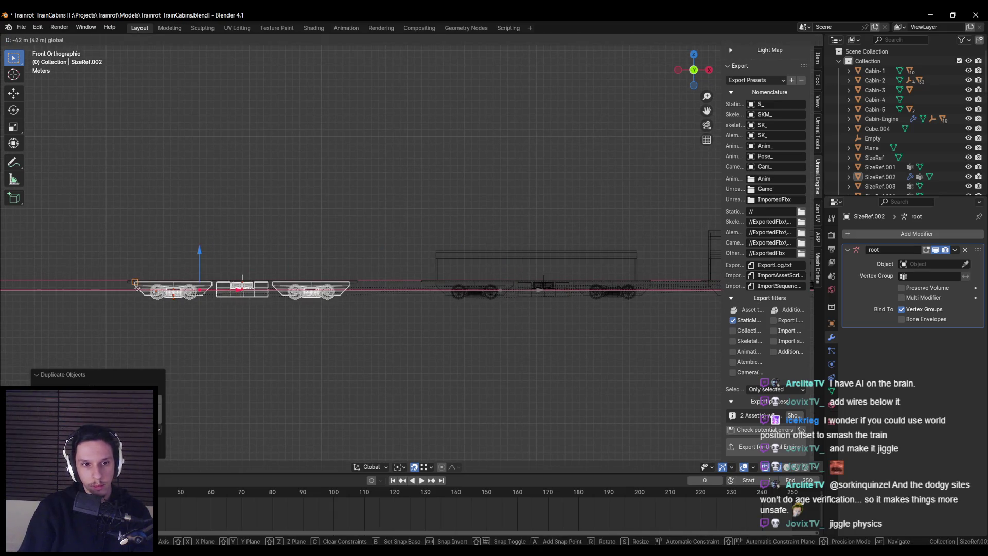
{"action": "left_click", "coordinate": [135, 286]}
{"action": "key", "text": "shift+z"}
{"action": "scroll", "coordinate": [332, 300], "scroll_direction": "up", "scroll_amount": 4}
{"action": "mouse_move", "coordinate": [323, 298]}
{"action": "middle_mouse_down", "text": "shift"}
{"action": "mouse_move", "coordinate": [282, 288]}
{"action": "mouse_move", "coordinate": [383, 309]}
{"action": "mouse_move", "coordinate": [402, 363]}
{"action": "middle_mouse_up", "text": "shift"}
{"action": "scroll", "coordinate": [282, 288], "scroll_direction": "down", "scroll_amount": 2}
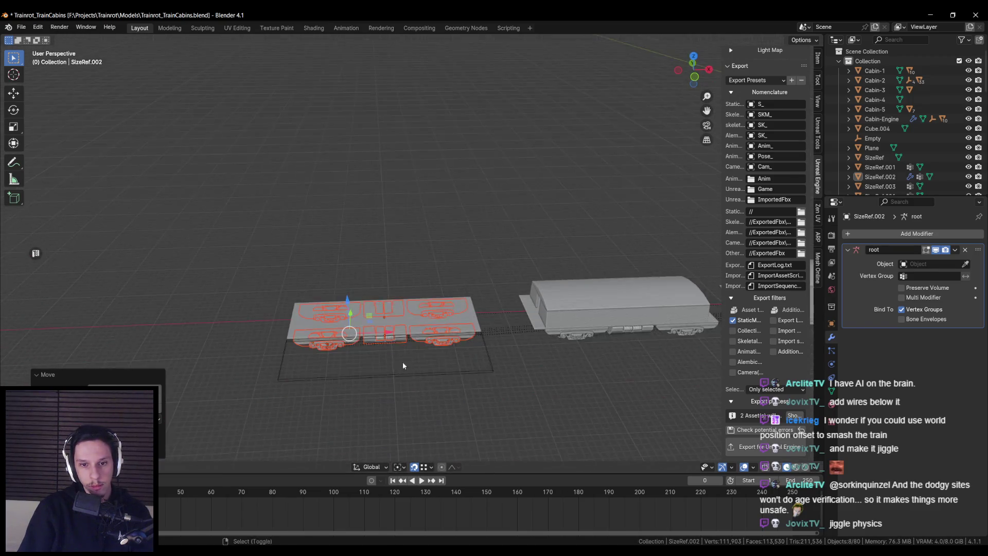
{"action": "scroll", "coordinate": [410, 314], "scroll_direction": "up", "scroll_amount": 3}
Parent the copied bogies to Cabin-4 using Ctrl+P > Object
{"action": "left_click", "coordinate": [403, 307], "text": "shift"}
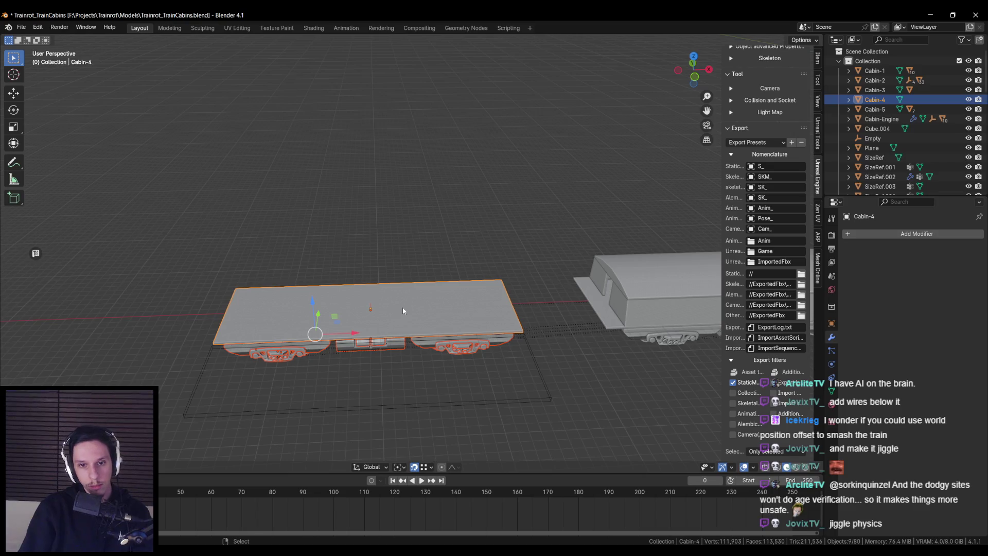
{"action": "key", "text": "ctrl+p"}
{"action": "left_click", "coordinate": [402, 308]}
{"action": "middle_click_drag", "start_coordinate": [403, 308], "coordinate": [389, 288]}
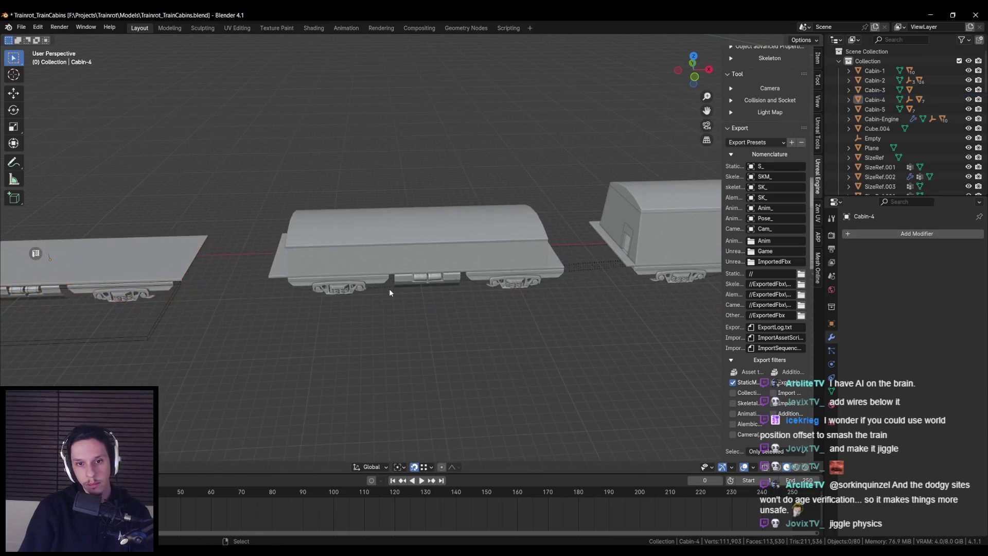
{"action": "key", "text": "KP_1"}
{"action": "scroll", "coordinate": [361, 219], "scroll_direction": "up", "scroll_amount": 2}
Parent the second set of chassis parts to Cabin-3
{"action": "key", "text": "a"}
{"action": "left_click", "coordinate": [361, 219]}
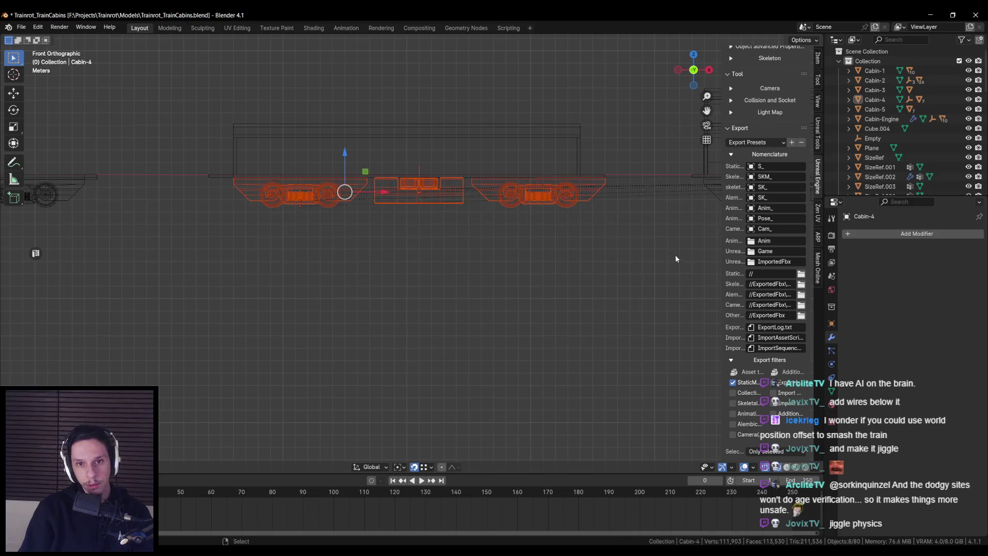
{"action": "key", "text": "shift+z"}
{"action": "key", "text": "ctrl+p"}
{"action": "left_click", "coordinate": [508, 180]}
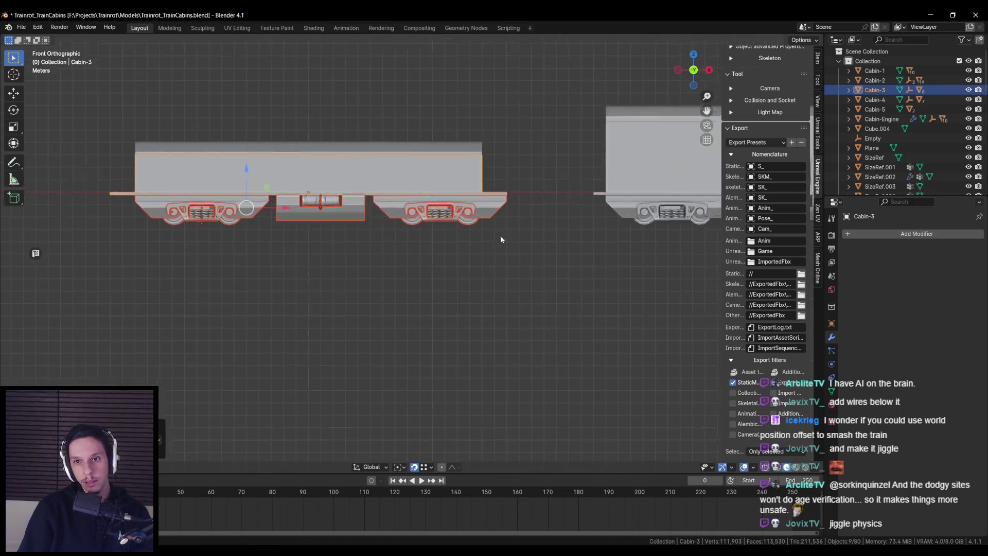
{"action": "scroll", "coordinate": [556, 232], "scroll_direction": "up", "scroll_amount": 1}
{"action": "key", "text": "alt+a"}
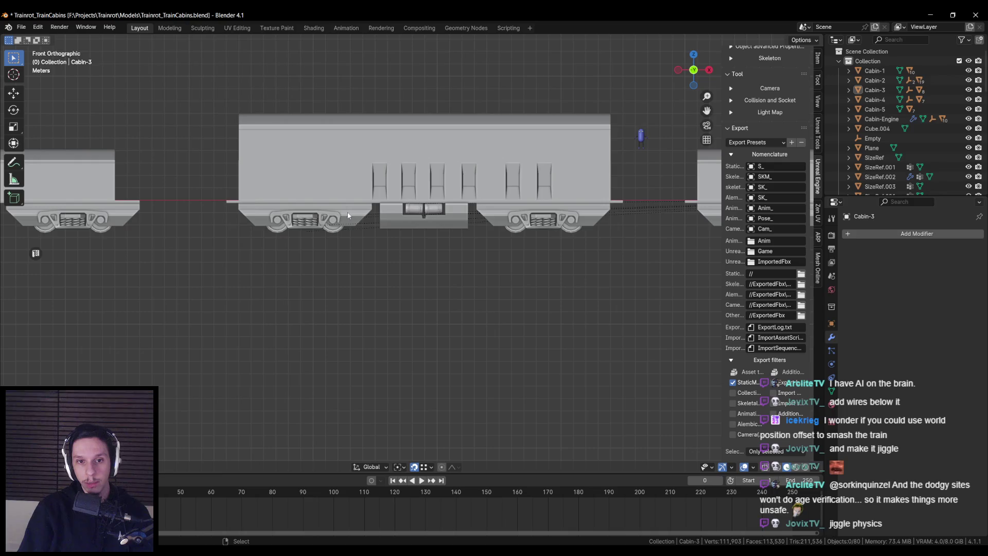
Select the neighbouring chassis parts and test-move Cabin-5 to confirm its parts follow
{"action": "left_click", "coordinate": [344, 215]}
{"action": "key", "text": "shift+z"}
{"action": "left_click_drag", "start_coordinate": [223, 207], "coordinate": [631, 291]}
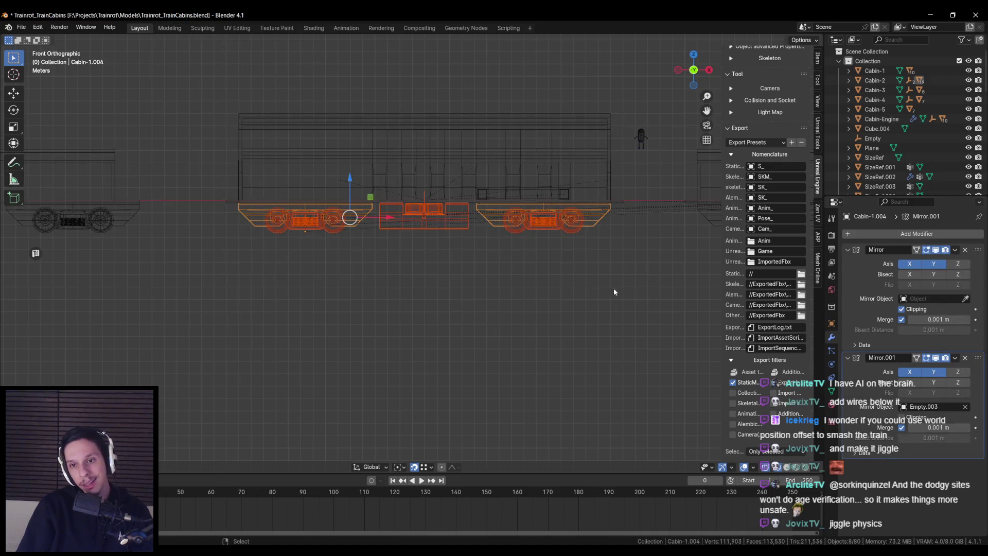
{"action": "key", "text": "shift+z"}
{"action": "left_click", "coordinate": [304, 173]}
{"action": "middle_click_drag", "start_coordinate": [304, 173], "coordinate": [444, 220]}
{"action": "key", "text": "g"}
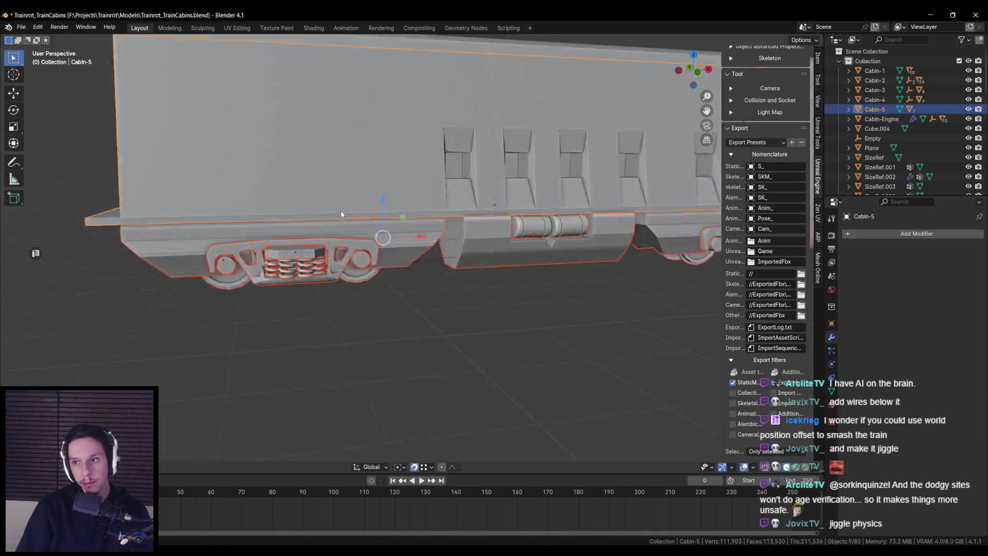
{"action": "right_click", "coordinate": [444, 220]}
{"action": "left_click", "coordinate": [250, 274]}
Shift-select all six cabins: engine cabin, Cabin-1, Cabin-2, Cabin-5, Cabin-3 and Cabin-4
{"action": "scroll", "coordinate": [250, 274], "scroll_direction": "down", "scroll_amount": 10}
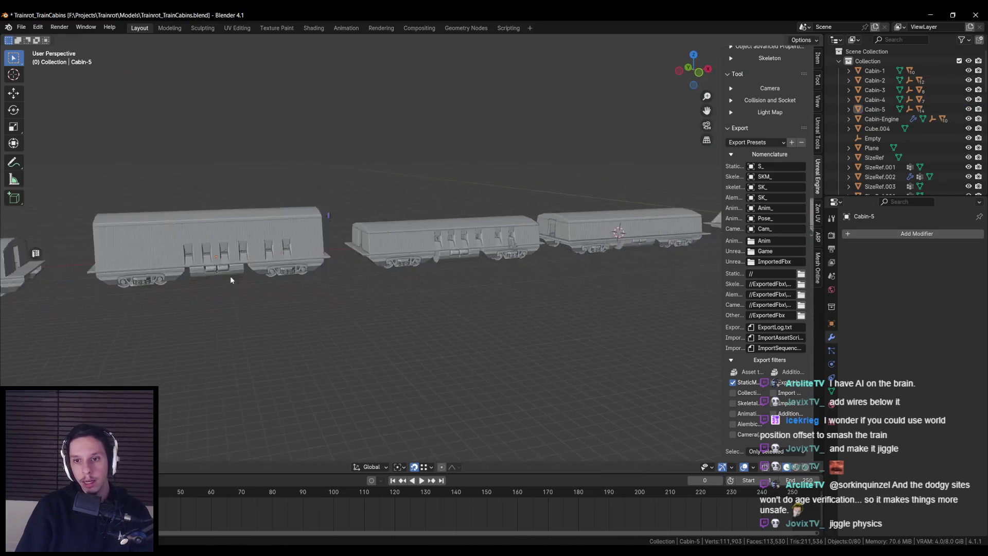
{"action": "scroll", "coordinate": [378, 277], "scroll_direction": "down", "scroll_amount": 3}
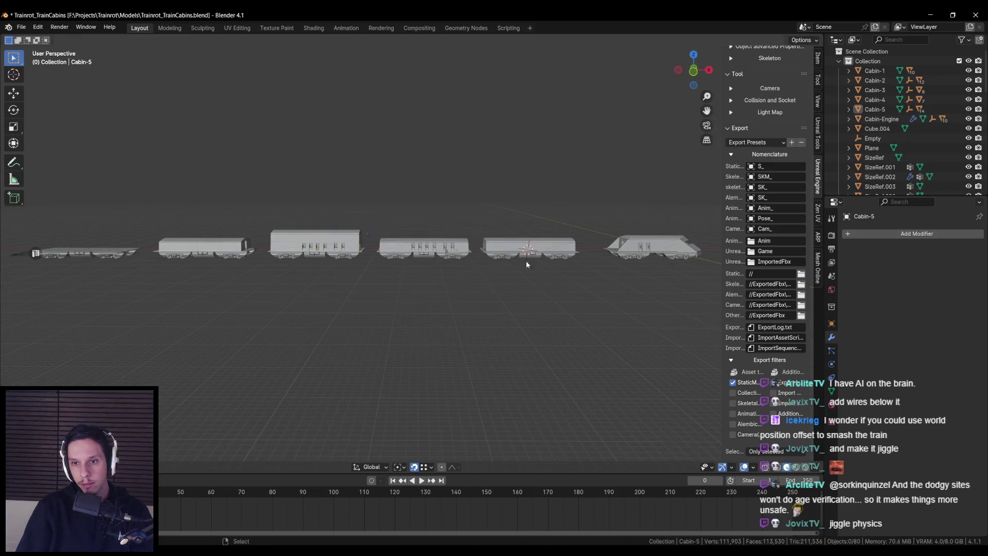
{"action": "left_click", "coordinate": [669, 245]}
{"action": "scroll", "coordinate": [669, 245], "scroll_direction": "up", "scroll_amount": 2}
{"action": "left_click", "coordinate": [581, 249], "text": "shift"}
{"action": "left_click", "coordinate": [460, 263], "text": "shift"}
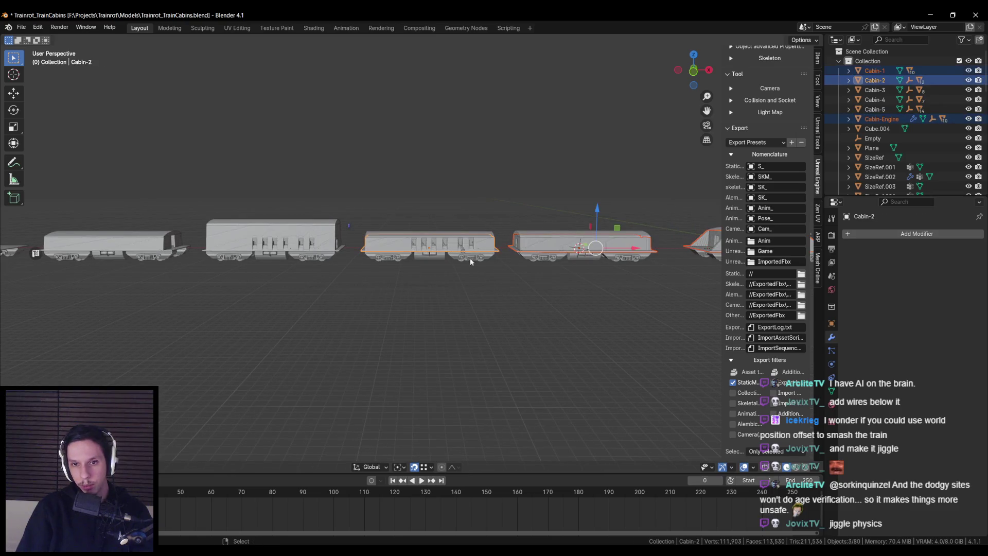
{"action": "left_click", "coordinate": [276, 253], "text": "shift"}
{"action": "middle_click_drag", "start_coordinate": [276, 253], "coordinate": [360, 260]}
{"action": "left_click", "coordinate": [360, 260], "text": "shift"}
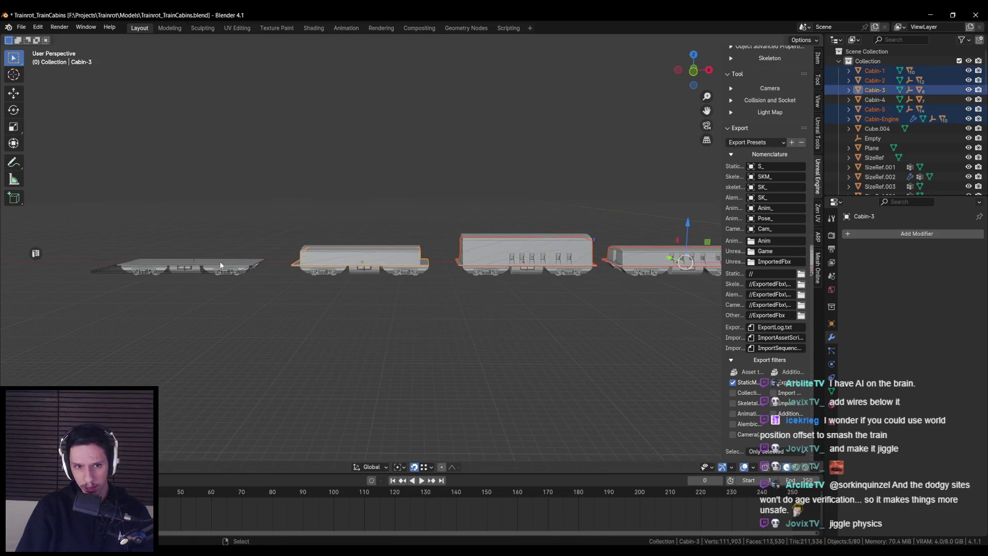
{"action": "left_click", "coordinate": [222, 265], "text": "shift"}
{"action": "scroll", "coordinate": [785, 398], "scroll_direction": "down", "scroll_amount": 3}
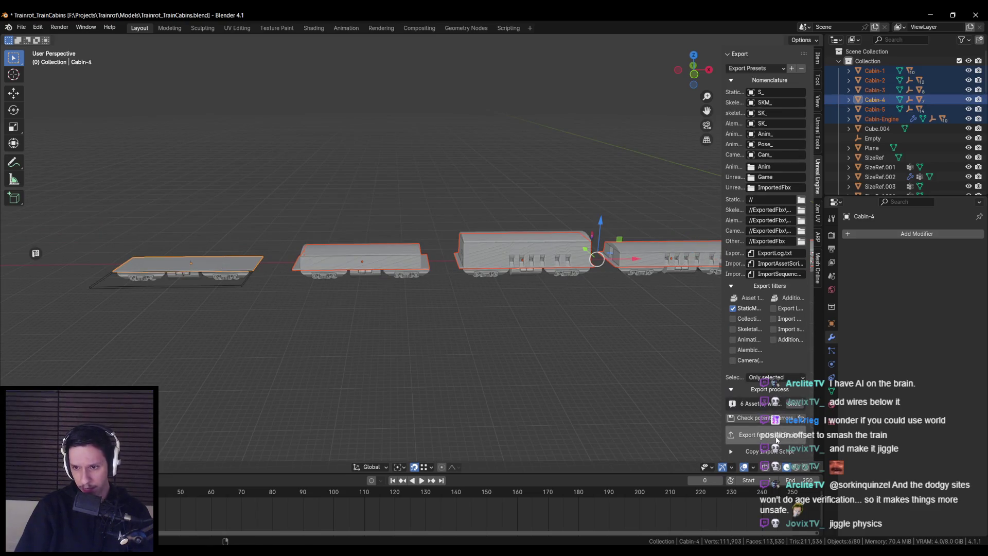
{"action": "middle_click_drag", "start_coordinate": [567, 348], "coordinate": [386, 342]}
Back in Unreal, select the six cabin mesh assets and bring up their actions
{"action": "key", "text": "alt+Tab"}
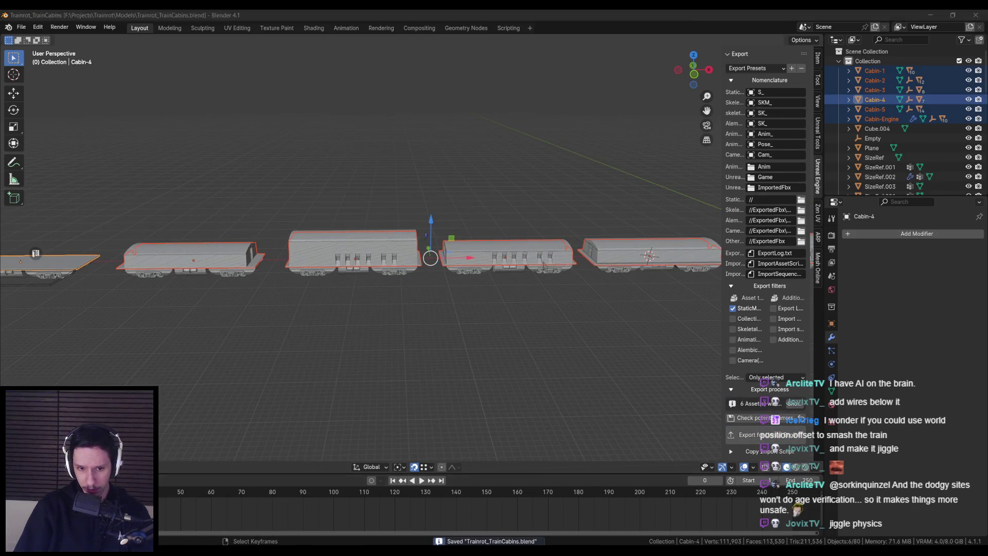
{"action": "left_click", "coordinate": [331, 401], "text": "shift"}
{"action": "right_click", "coordinate": [355, 404]}
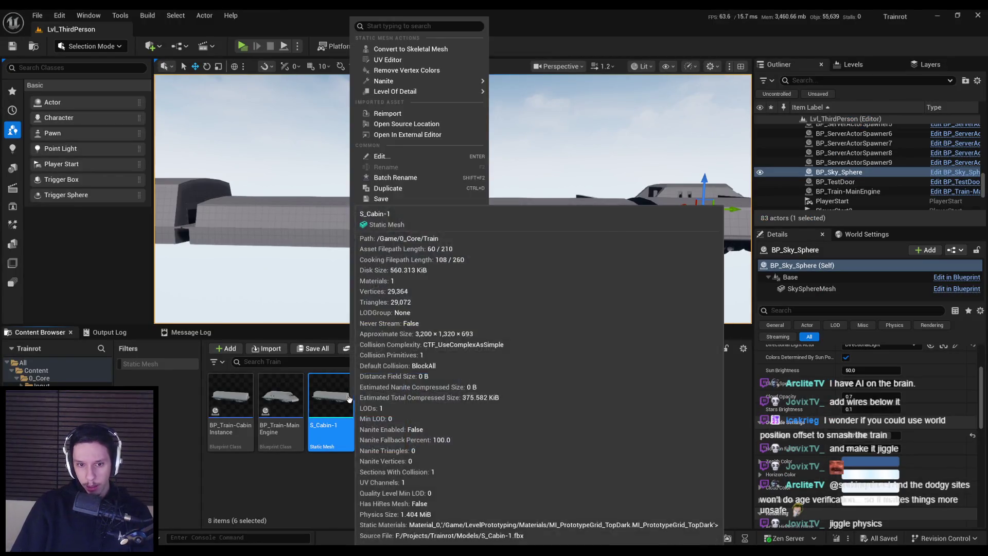
Reimport the six S_Cabin meshes, save all assets, and open S_Cabin-1 in its mesh editor
{"action": "left_click", "coordinate": [383, 110]}
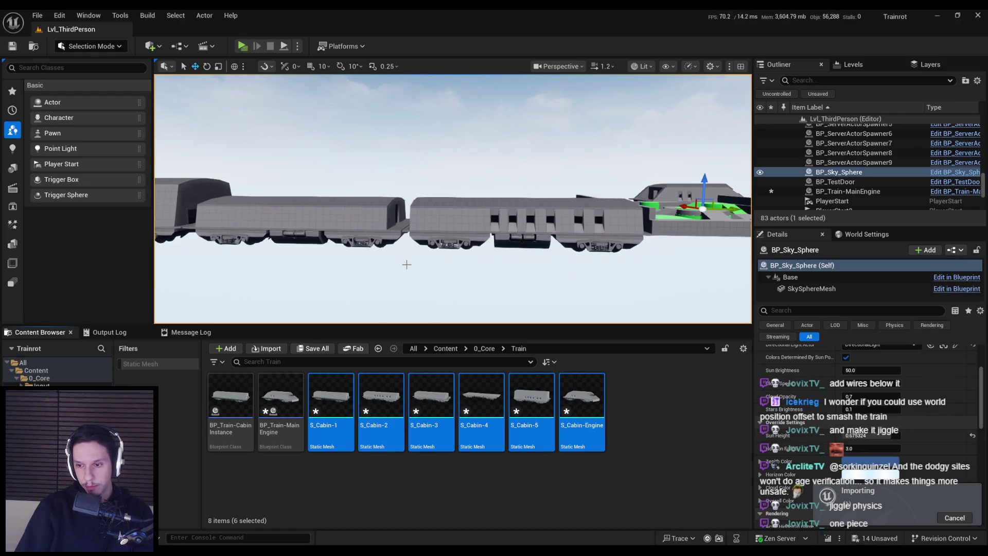
{"action": "key", "text": "ctrl+shift+s"}
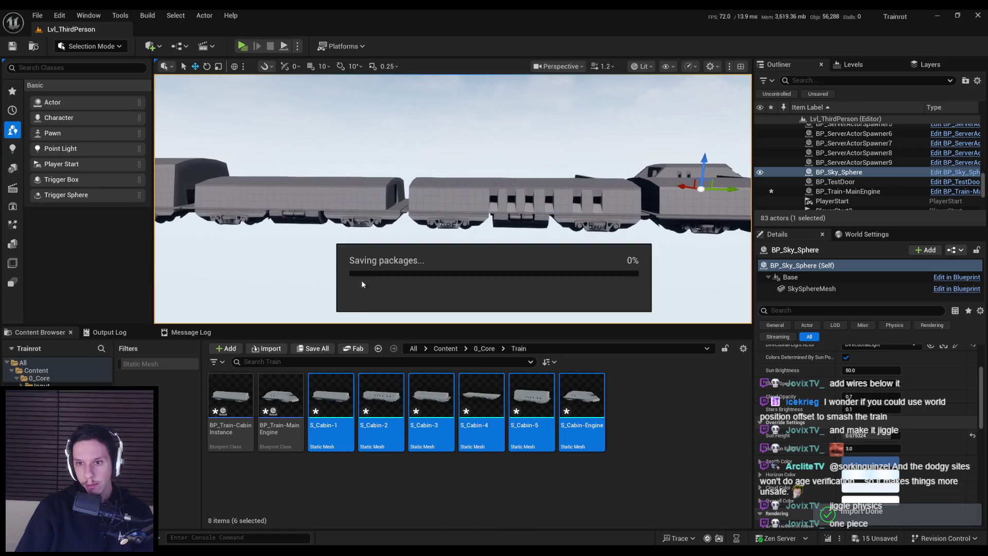
{"action": "left_click", "coordinate": [354, 475]}
{"action": "double_click", "coordinate": [323, 405]}
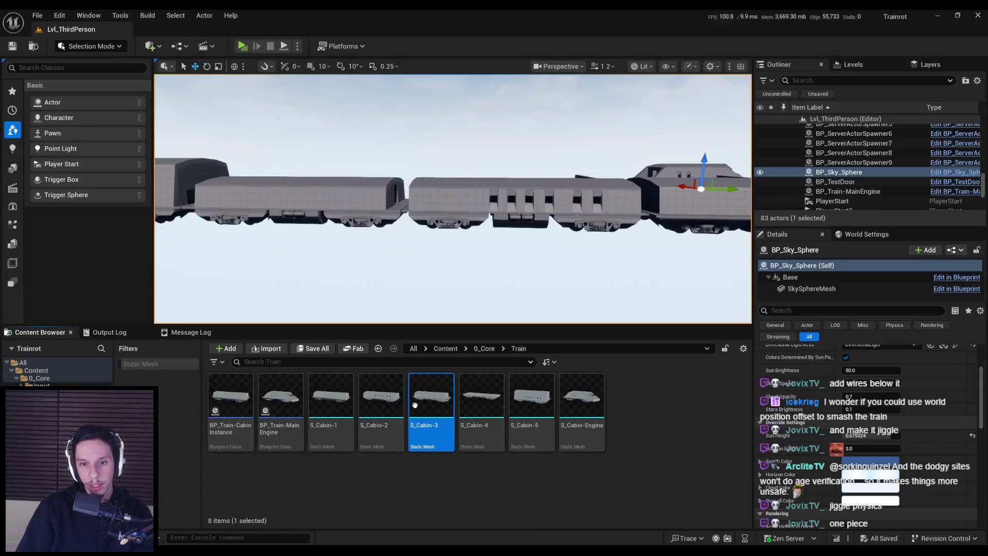
Glance at S_Cabin-3, then inspect S_Cabin-4's deck and underside in the mesh editor
{"action": "double_click", "coordinate": [414, 405]}
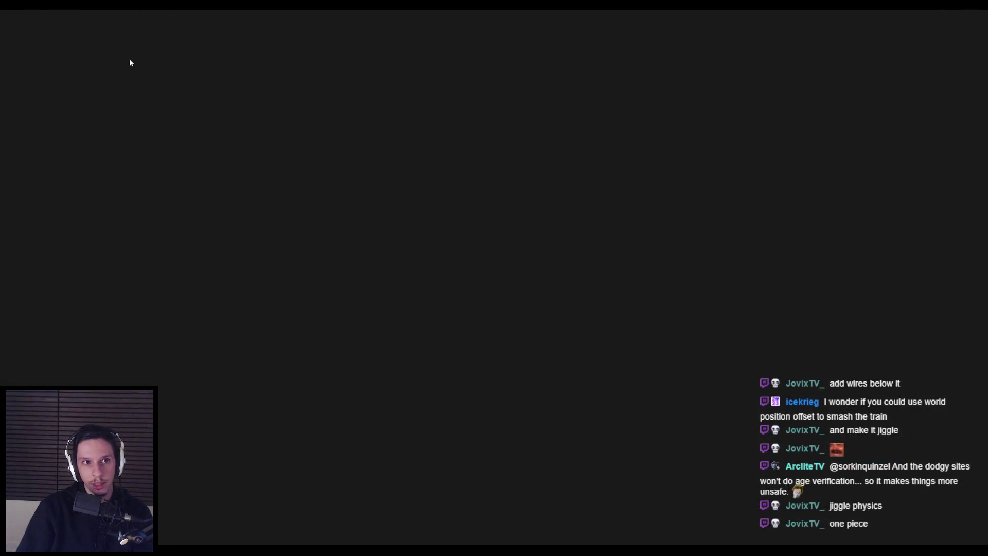
{"action": "left_click", "coordinate": [94, 30]}
{"action": "double_click", "coordinate": [457, 389]}
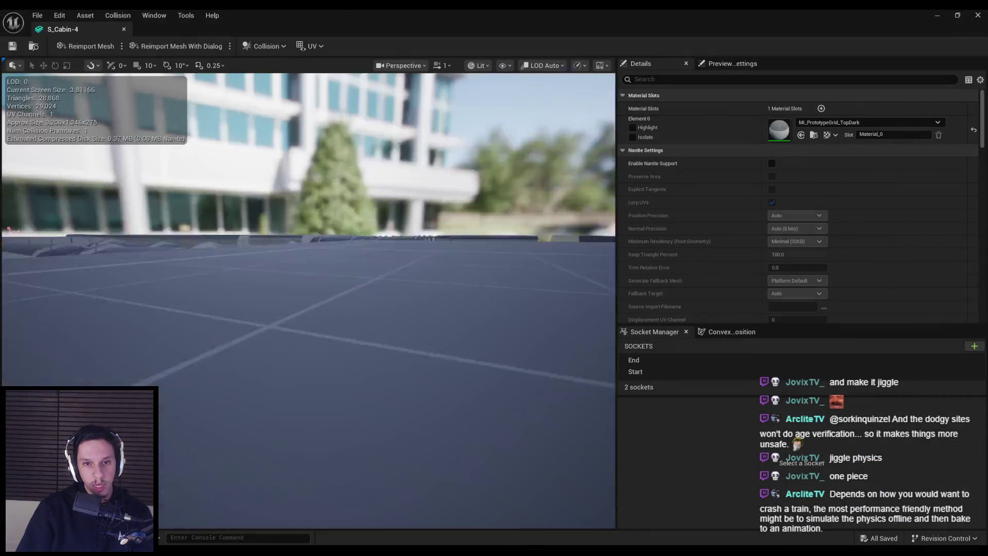
{"action": "right_click_drag", "start_coordinate": [459, 237], "coordinate": [463, 262]}
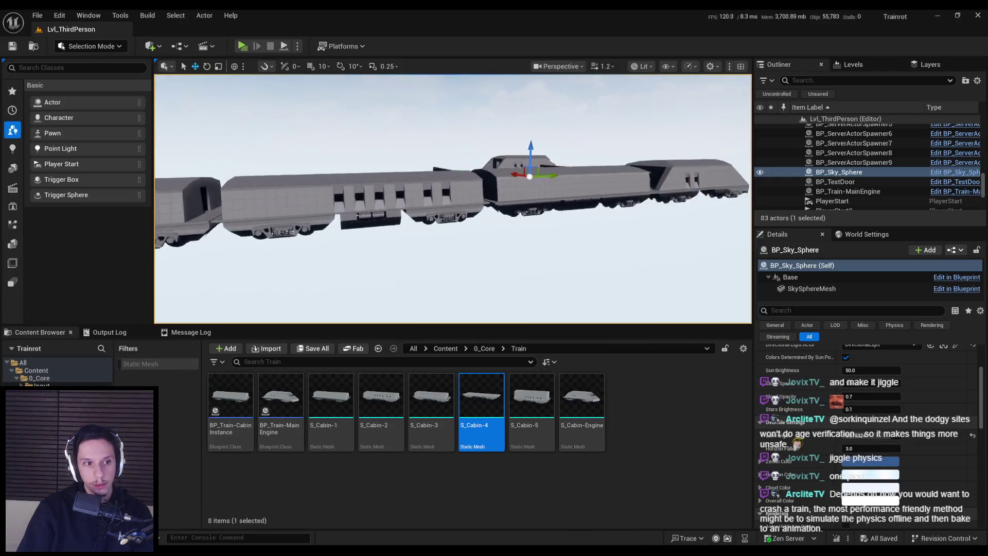
{"action": "right_click_drag", "start_coordinate": [453, 199], "coordinate": [460, 193]}
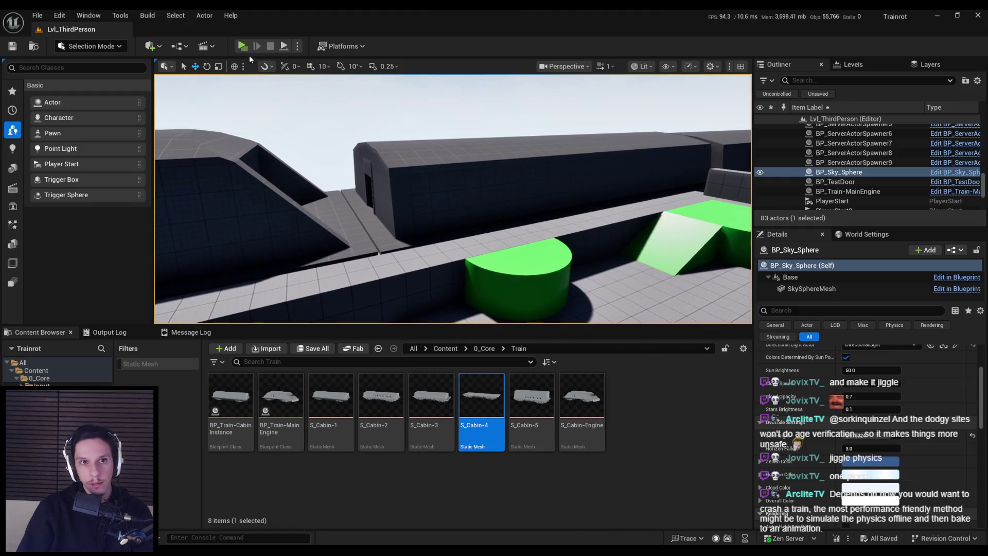
Start a play-in-editor session and walk the character toward the train
{"action": "left_click", "coordinate": [297, 47]}
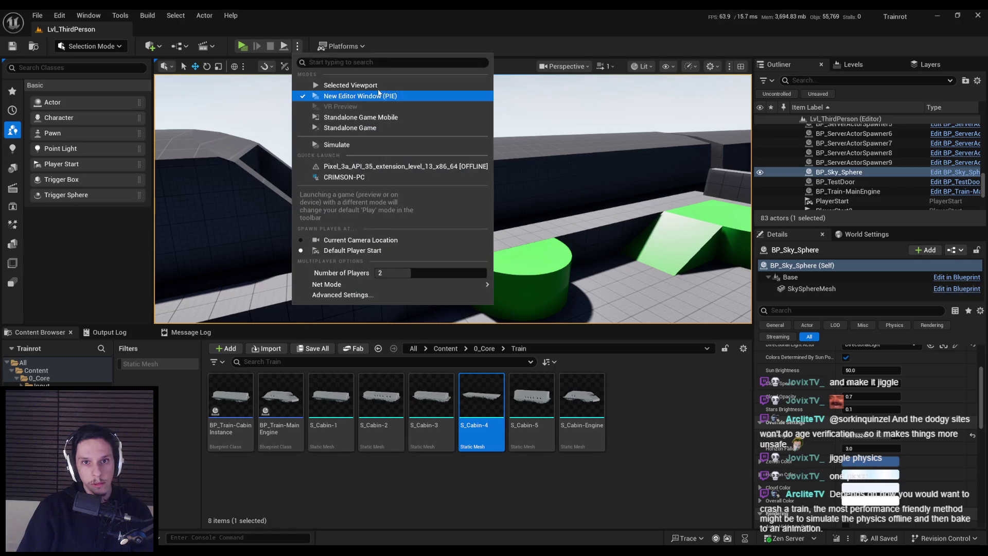
{"action": "left_click", "coordinate": [350, 85]}
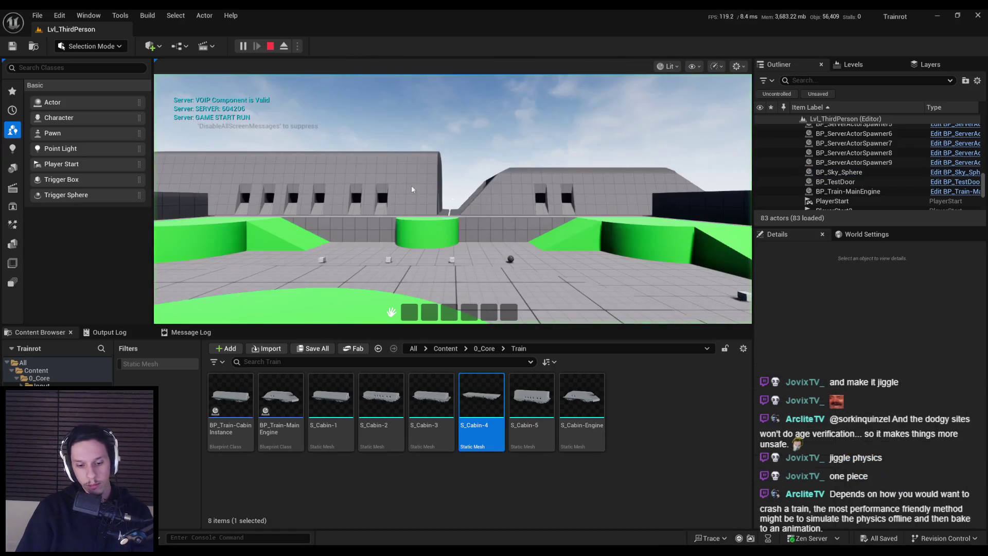
{"action": "left_click", "coordinate": [342, 149]}
{"action": "key", "text": "F11"}
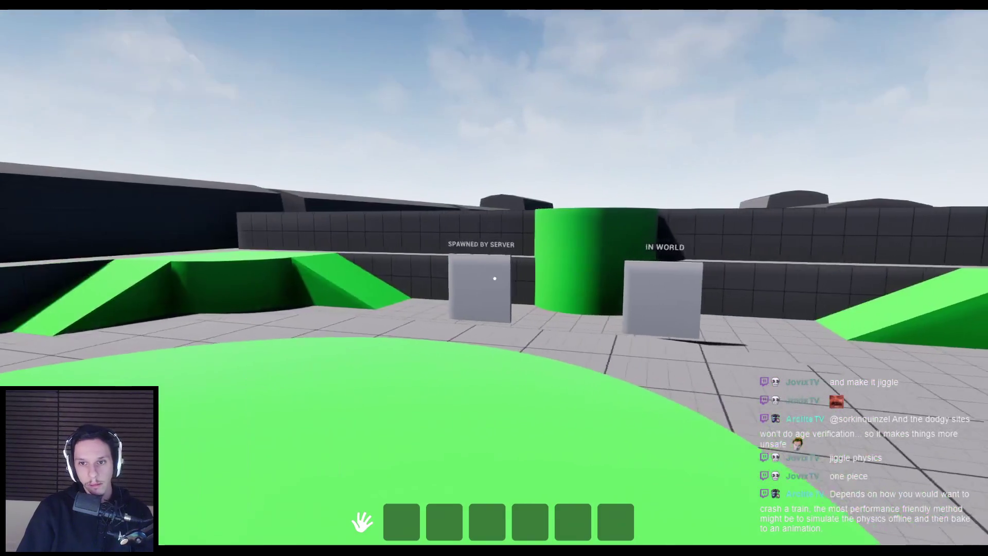
{"action": "key", "text": "w"}
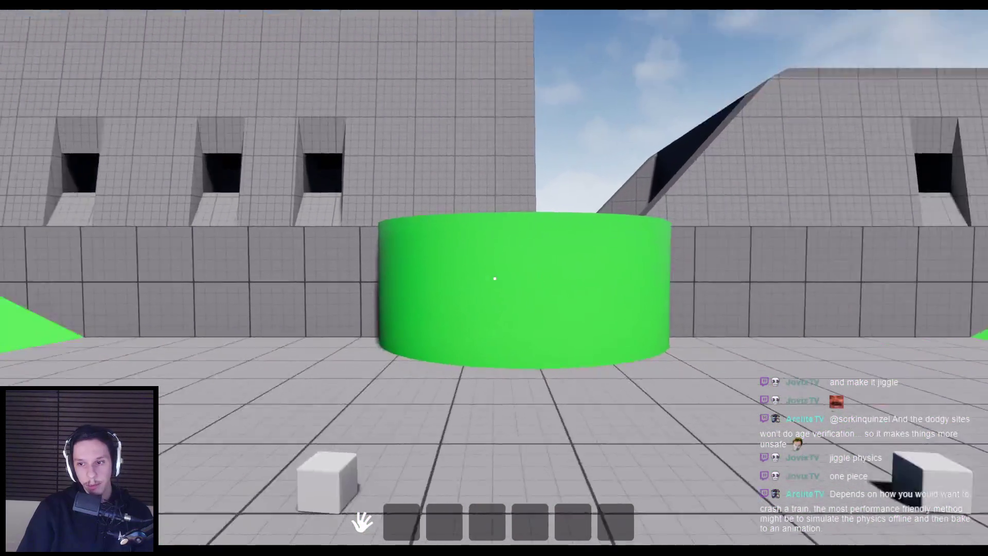
{"action": "key", "text": "w"}
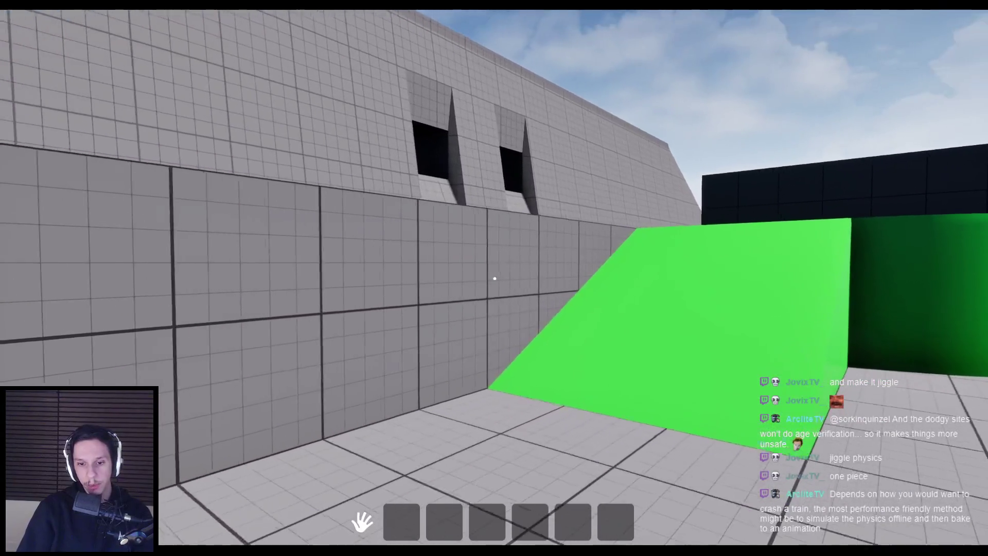
{"action": "key", "text": "w"}
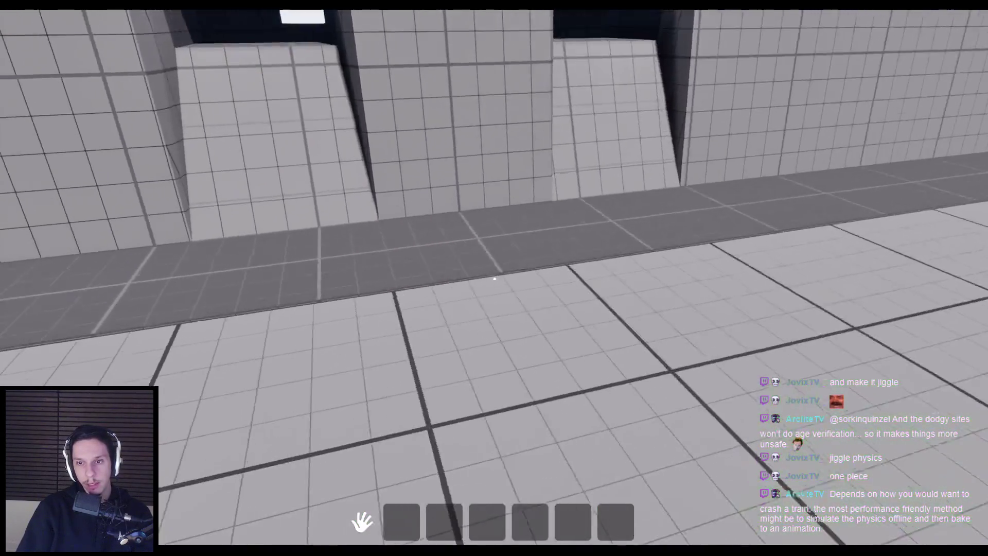
{"action": "key", "text": "w"}
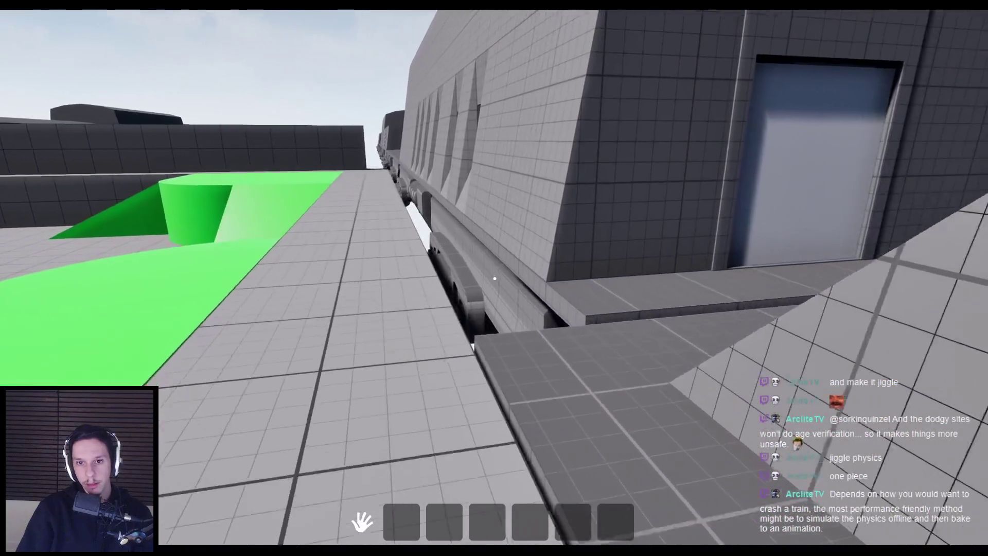
Walk along the raised walkway up to the cabin door, then stop playing
{"action": "key", "text": "w"}
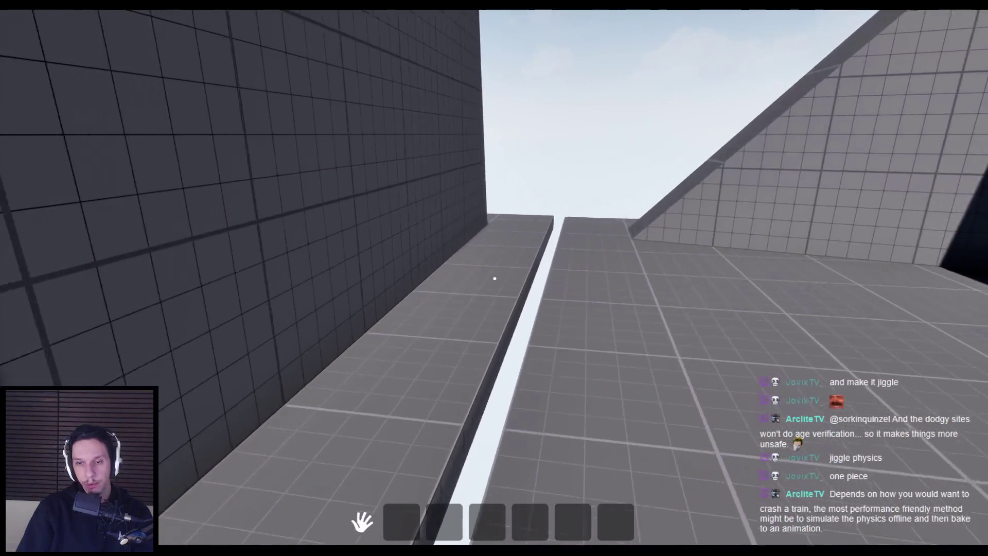
{"action": "key", "text": "w"}
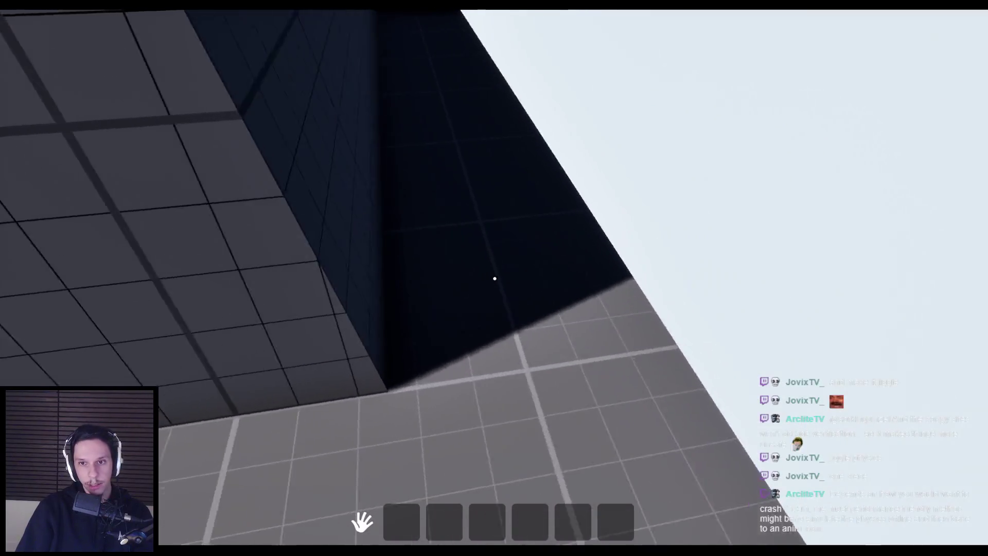
{"action": "key", "text": "w"}
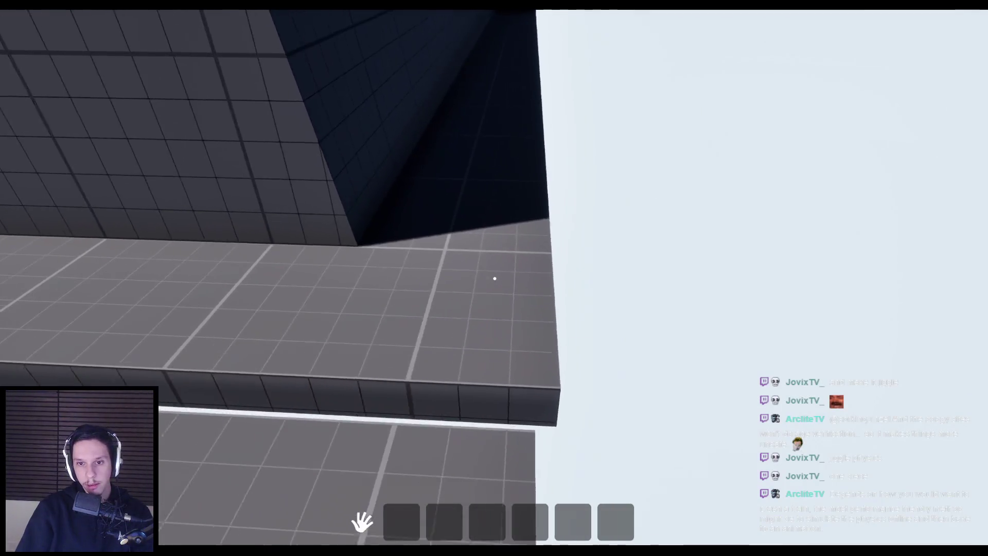
{"action": "key", "text": "w"}
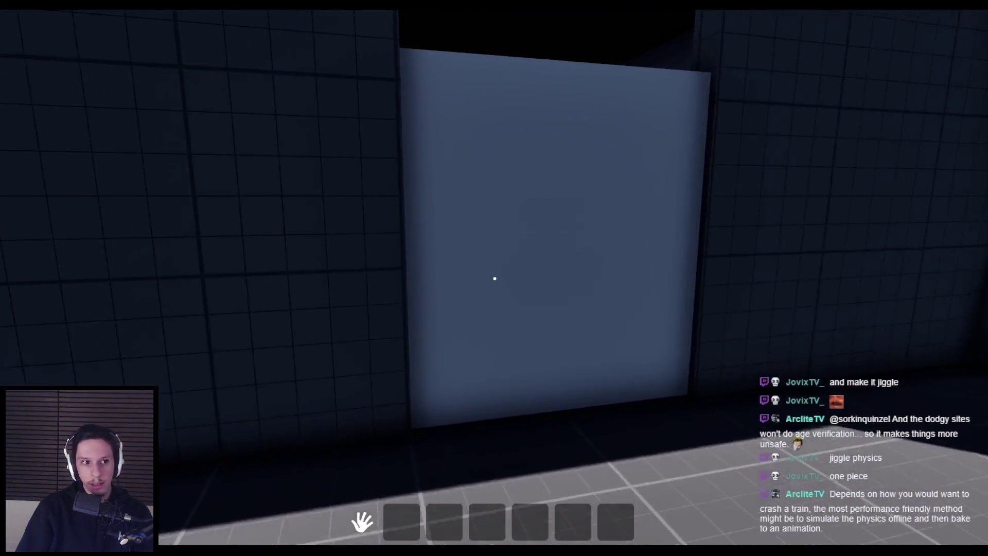
{"action": "key", "text": "s"}
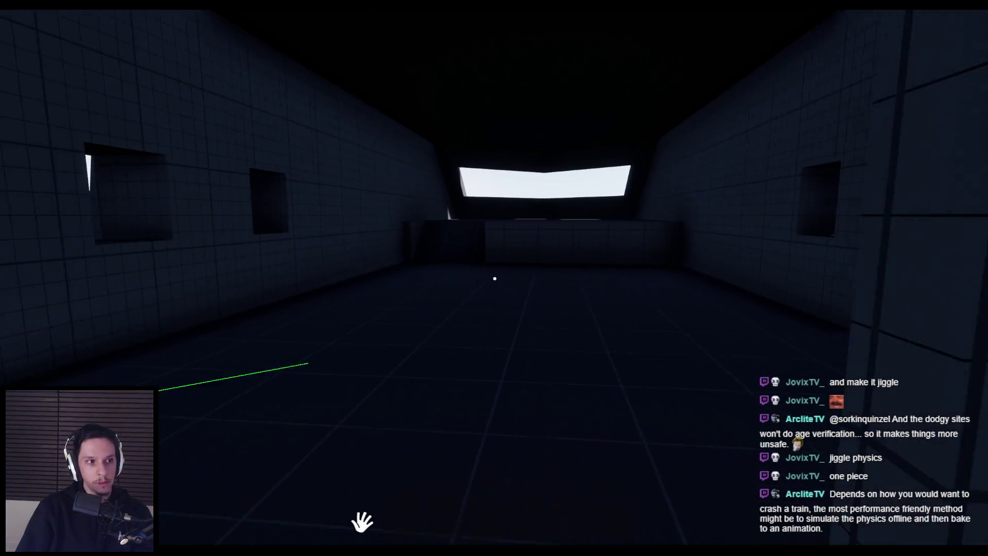
{"action": "key", "text": "w"}
{"action": "key", "text": "w"}
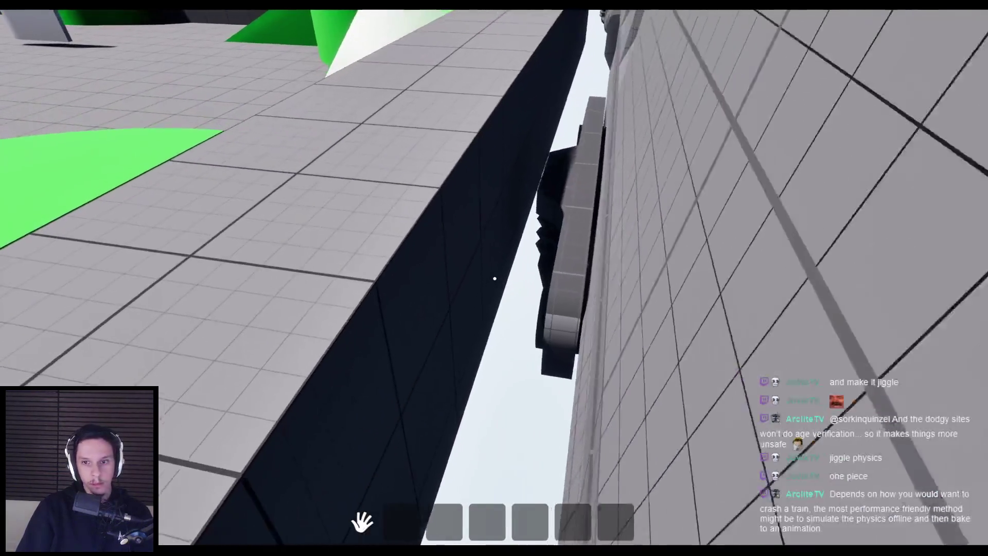
{"action": "key", "text": "Escape"}
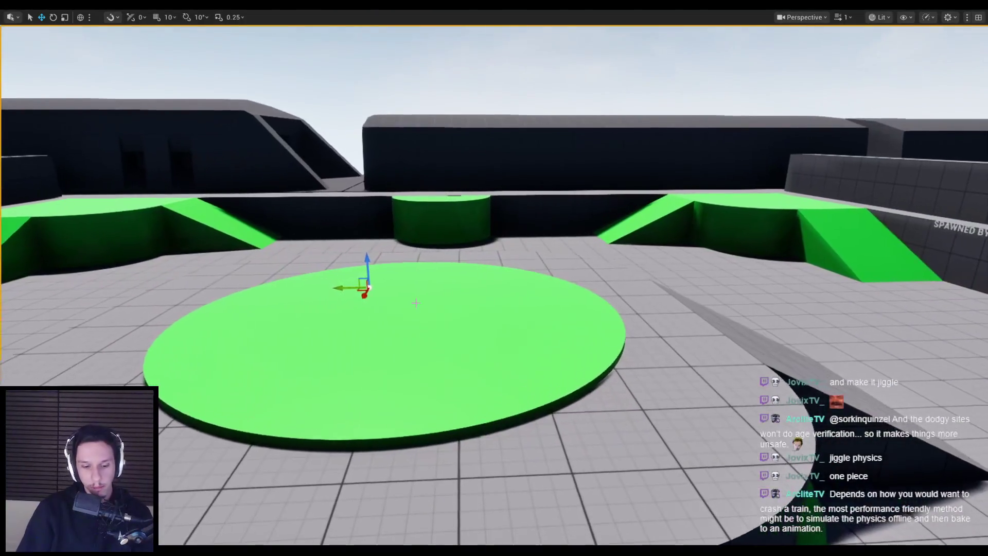
Replay, pick up the grey ball, and walk the wall ledge looking up at the trains
{"action": "key", "text": "alt+p"}
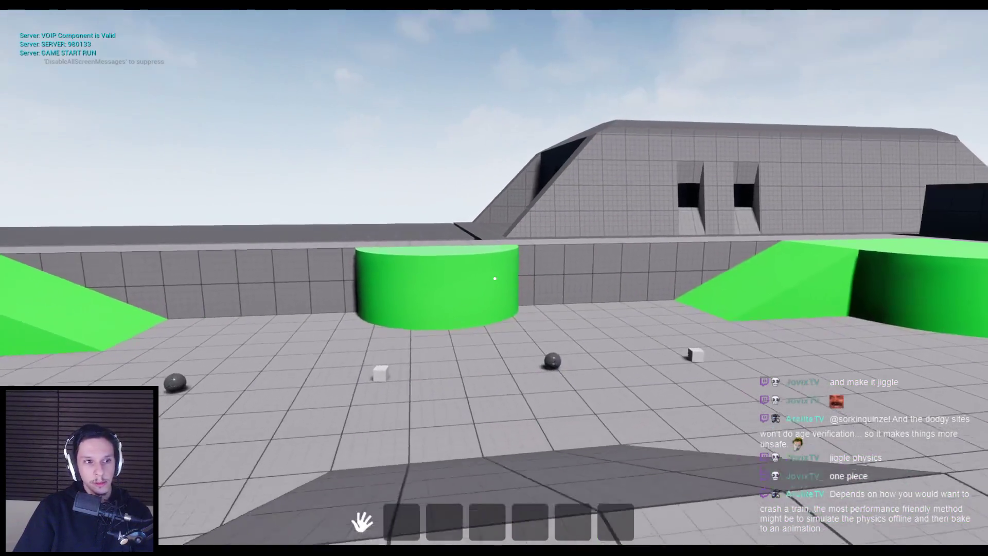
{"action": "key", "text": "w"}
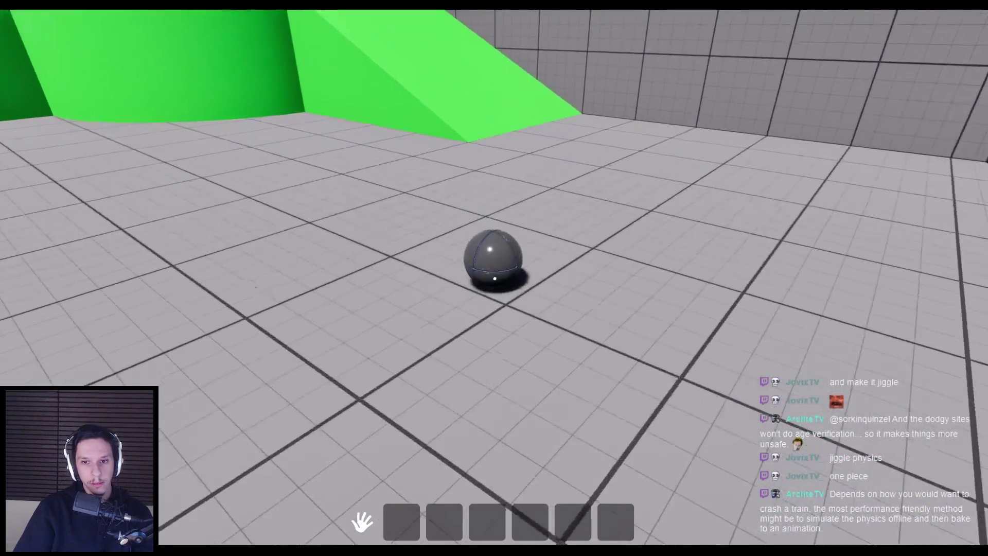
{"action": "key", "text": "e"}
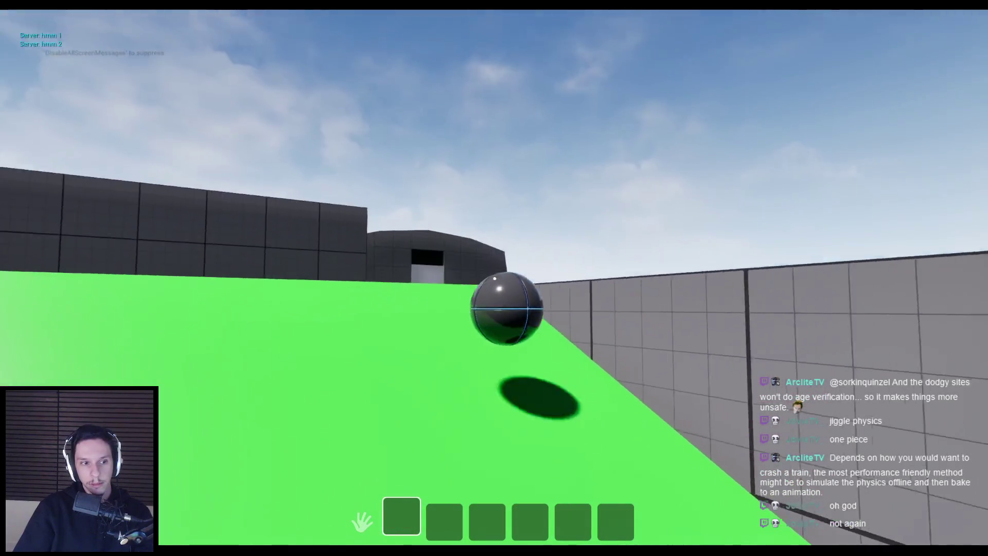
{"action": "key", "text": "w"}
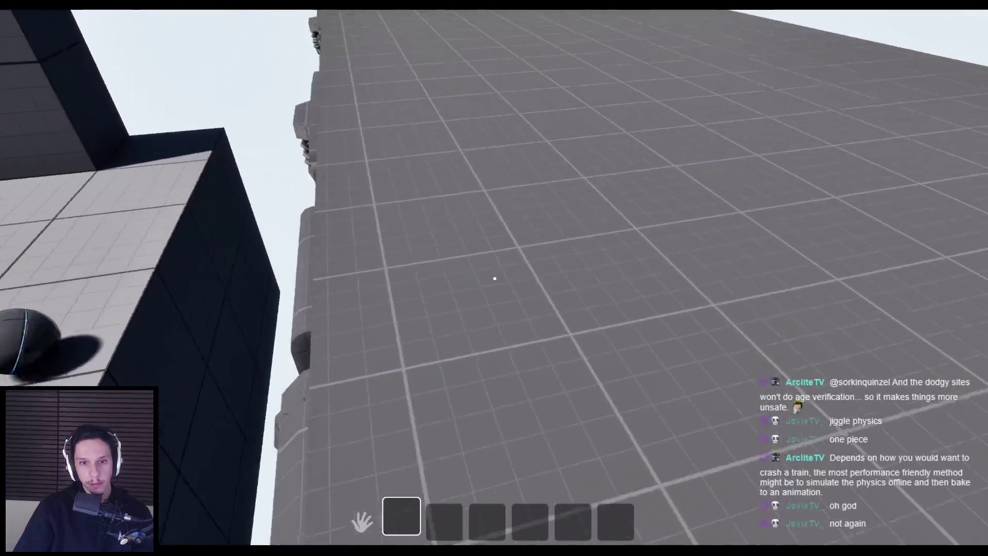
{"action": "key", "text": "s"}
{"action": "key", "text": "w"}
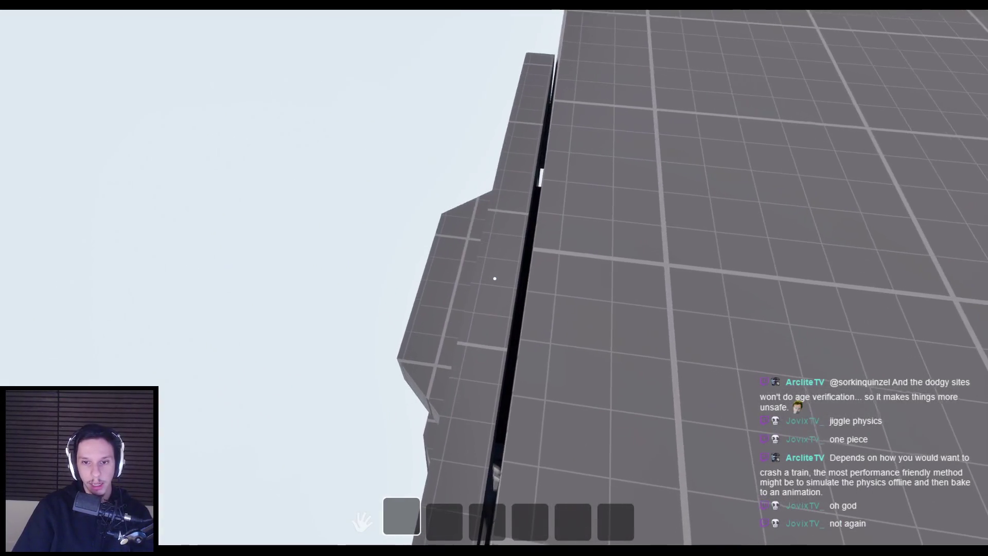
{"action": "key", "text": "s"}
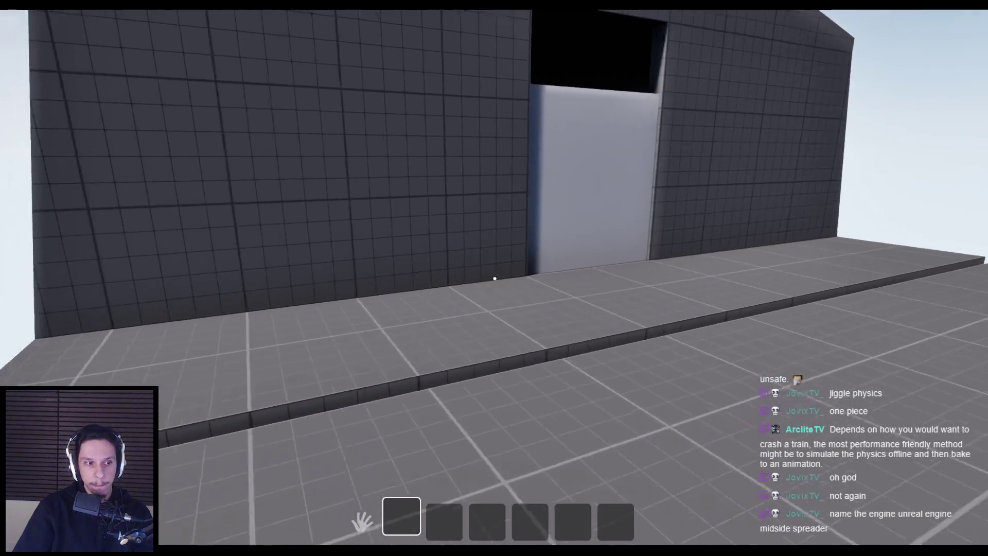
{"action": "key", "text": "s"}
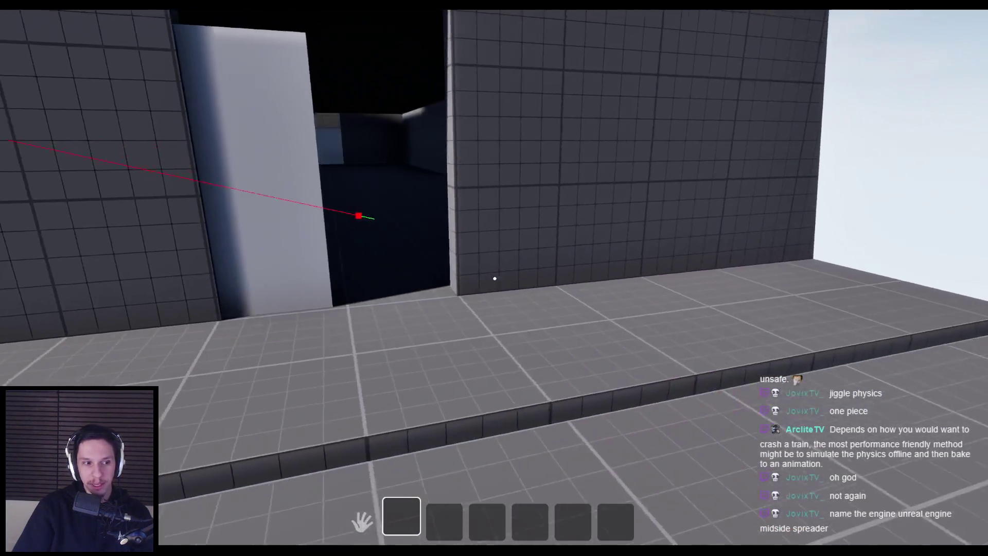
{"action": "key", "text": "w"}
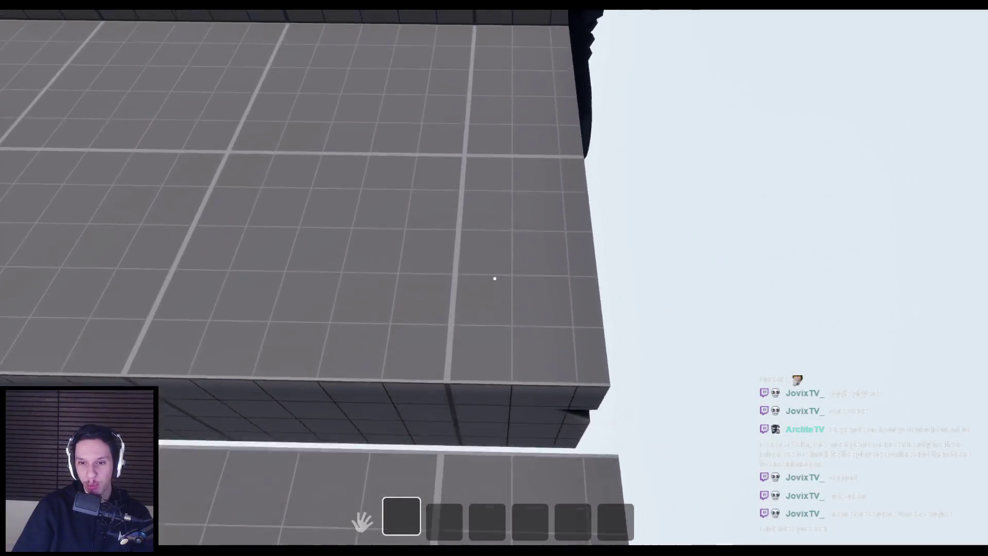
{"action": "key", "text": "w"}
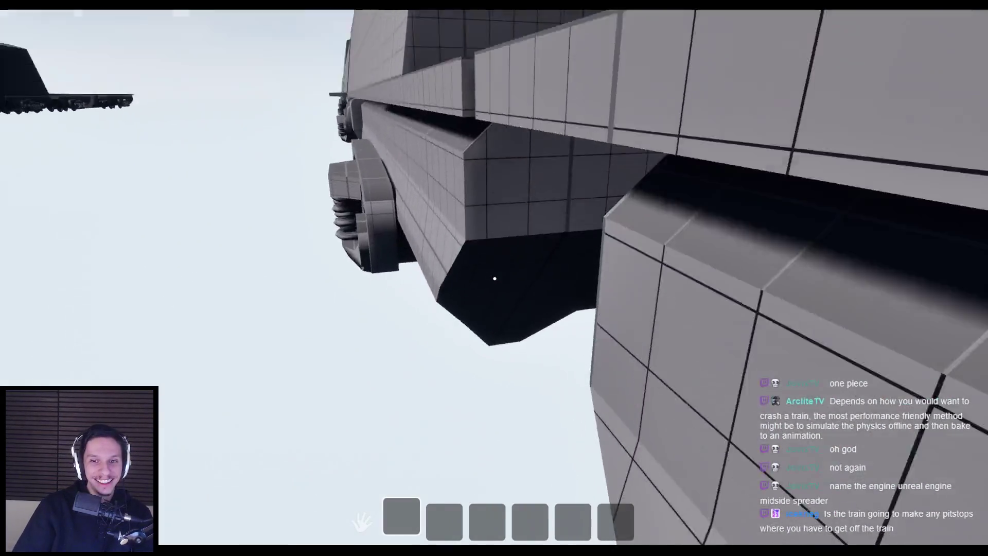
{"action": "key", "text": "Escape"}
{"action": "mouse_move", "coordinate": [494, 278]}
{"action": "right_mouse_down"}
{"action": "mouse_move", "coordinate": [463, 298]}
{"action": "mouse_move", "coordinate": [440, 280]}
{"action": "right_mouse_up"}
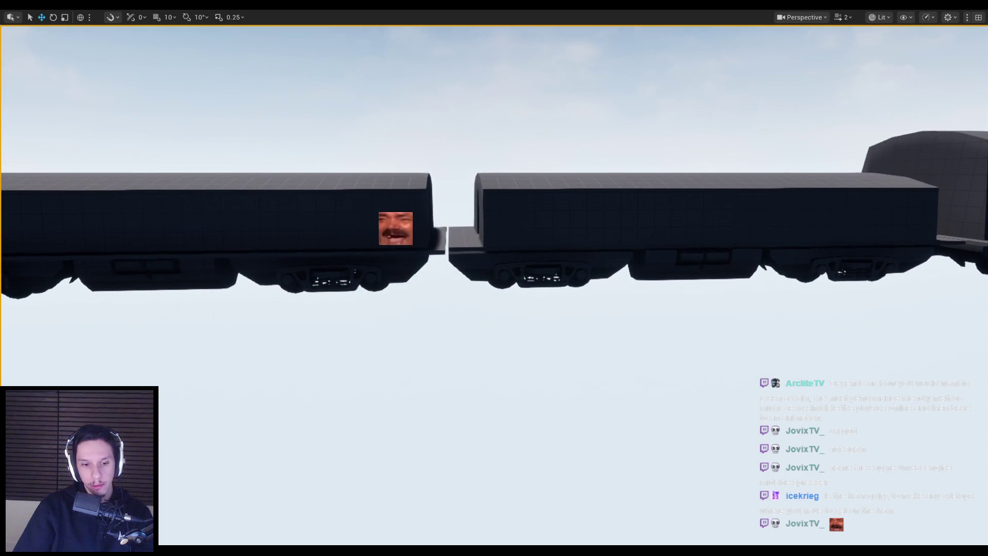
In Blender's front wireframe view, box-select the cabin's bogies and coupler together
{"action": "key", "text": "alt+Tab"}
{"action": "left_click", "coordinate": [387, 282]}
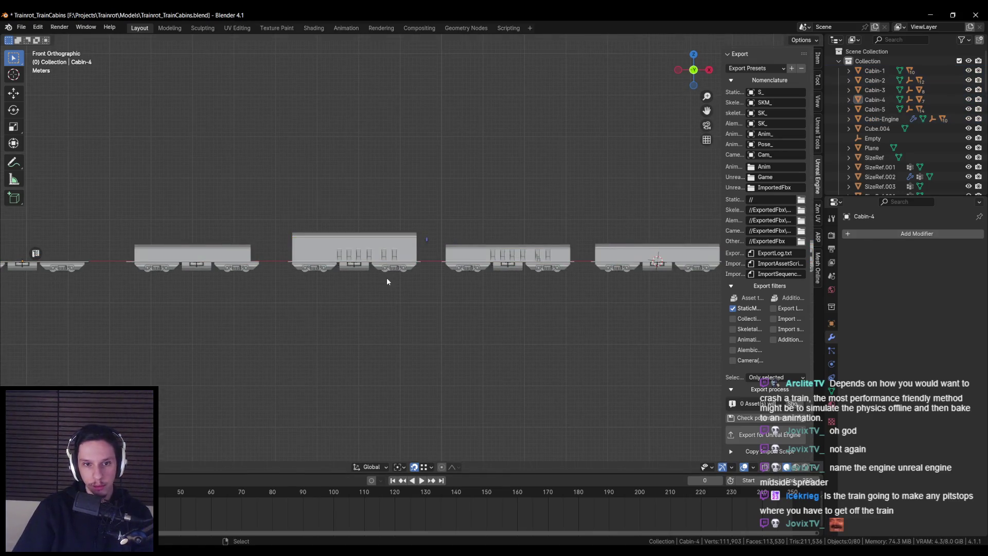
{"action": "key", "text": "KP_1"}
{"action": "scroll", "coordinate": [546, 260], "scroll_direction": "up", "scroll_amount": 4}
{"action": "key", "text": "shift+z"}
{"action": "mouse_move", "coordinate": [600, 266]}
{"action": "left_mouse_down"}
{"action": "mouse_move", "coordinate": [178, 246]}
{"action": "mouse_move", "coordinate": [159, 229]}
{"action": "mouse_move", "coordinate": [173, 230]}
{"action": "left_mouse_up"}
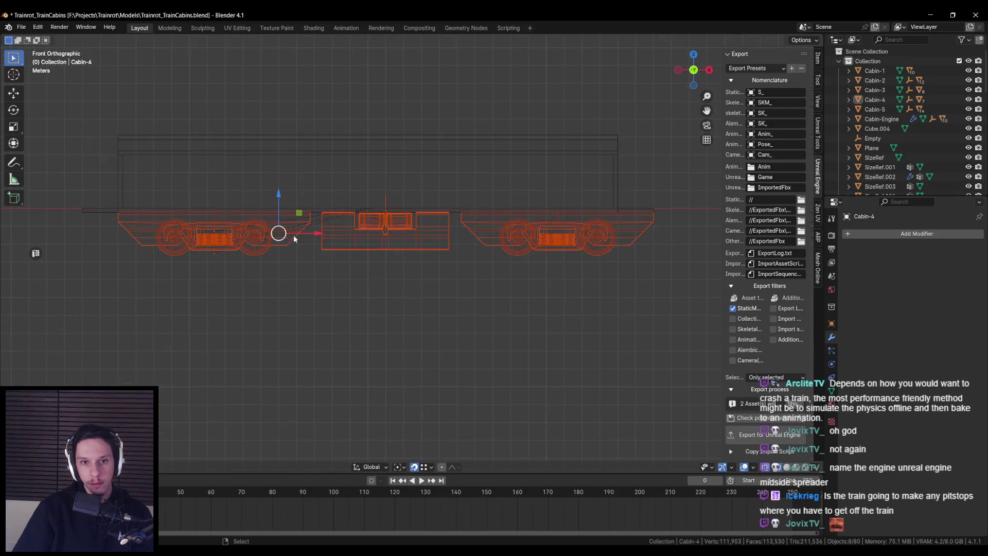
{"action": "key", "text": "shift+z"}
Move the bogies and coupler about 1.04 m to the left on X
{"action": "left_click_drag", "start_coordinate": [324, 233], "coordinate": [128, 207]}
{"action": "right_click", "coordinate": [129, 207]}
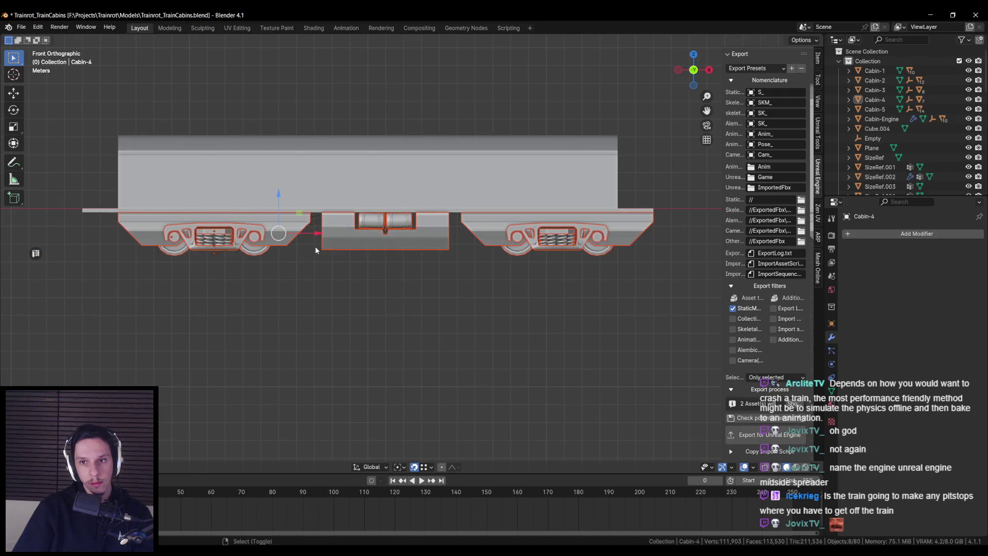
{"action": "left_click_drag", "start_coordinate": [320, 234], "coordinate": [295, 234]}
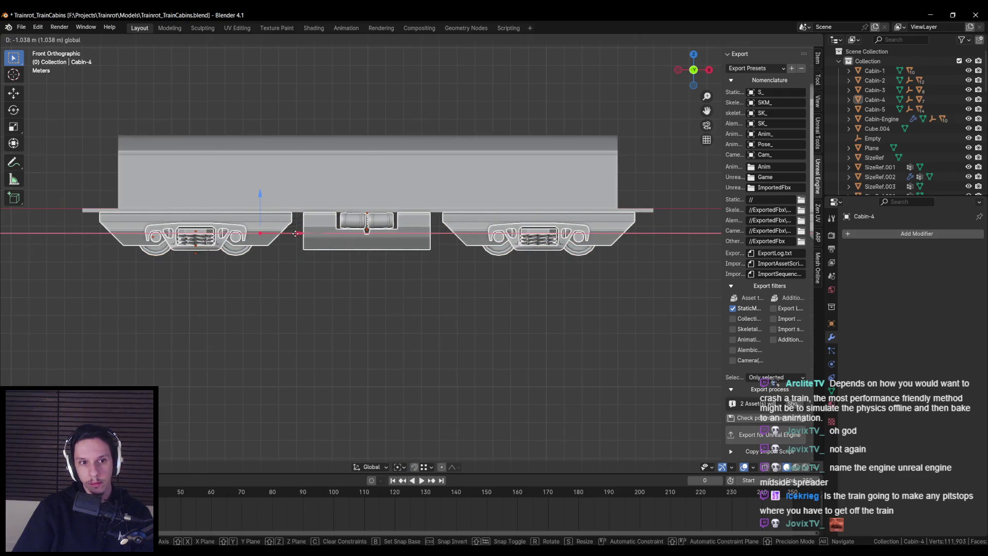
{"action": "left_click", "coordinate": [296, 233]}
{"action": "scroll", "coordinate": [396, 269], "scroll_direction": "down", "scroll_amount": 2}
{"action": "scroll", "coordinate": [388, 263], "scroll_direction": "down", "scroll_amount": 6, "text": "ctrl"}
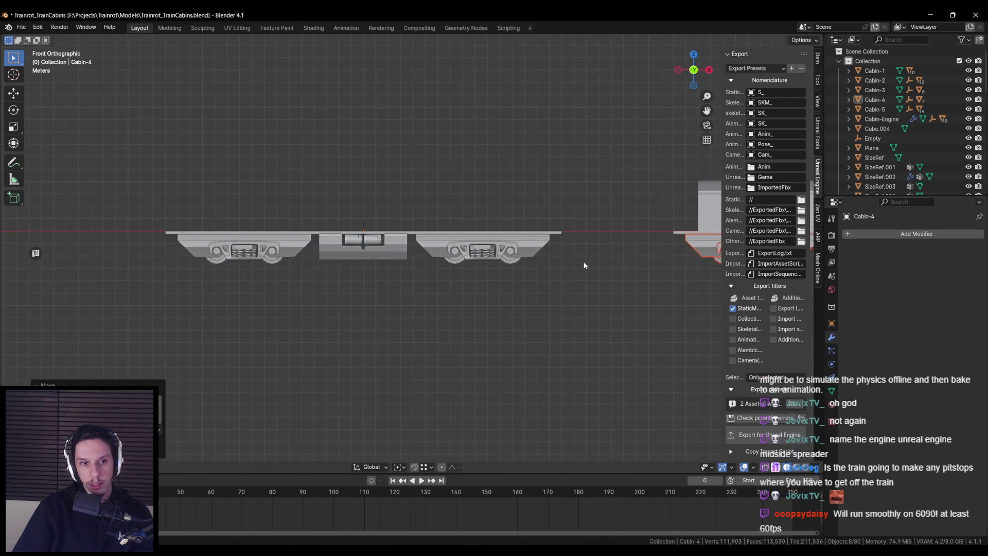
{"action": "scroll", "coordinate": [481, 276], "scroll_direction": "down", "scroll_amount": 3}
{"action": "scroll", "coordinate": [379, 261], "scroll_direction": "up", "scroll_amount": 3}
{"action": "scroll", "coordinate": [448, 258], "scroll_direction": "down", "scroll_amount": 6, "text": "ctrl"}
{"action": "scroll", "coordinate": [432, 282], "scroll_direction": "down", "scroll_amount": 3, "text": "ctrl"}
{"action": "scroll", "coordinate": [159, 275], "scroll_direction": "up", "scroll_amount": 5, "text": "ctrl"}
{"action": "scroll", "coordinate": [282, 267], "scroll_direction": "down", "scroll_amount": 2}
{"action": "scroll", "coordinate": [591, 261], "scroll_direction": "up", "scroll_amount": 3, "text": "ctrl"}
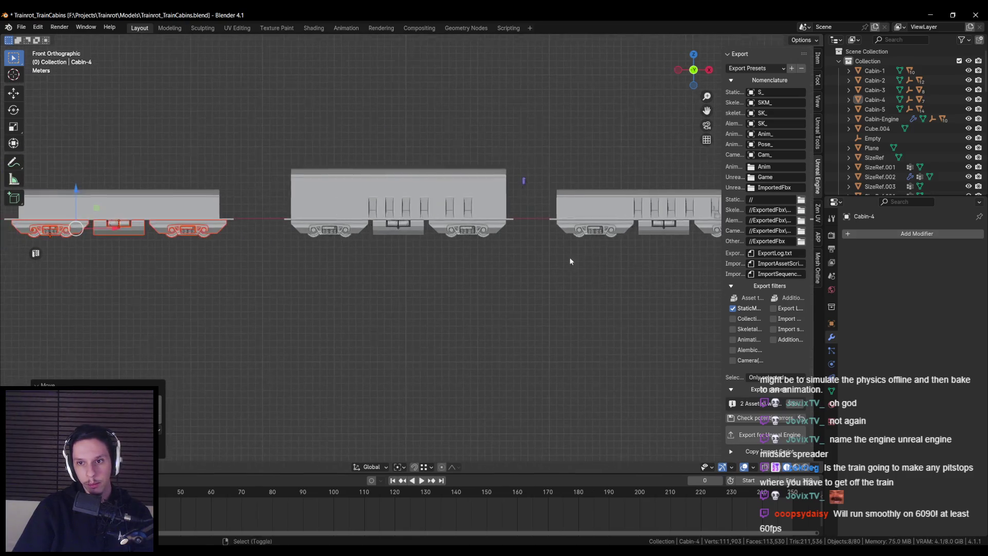
{"action": "scroll", "coordinate": [591, 261], "scroll_direction": "up", "scroll_amount": 2}
Select Cabin-3 and export it with Export for Unreal Engine
{"action": "left_click", "coordinate": [463, 216]}
{"action": "middle_click_drag", "start_coordinate": [463, 216], "coordinate": [484, 263]}
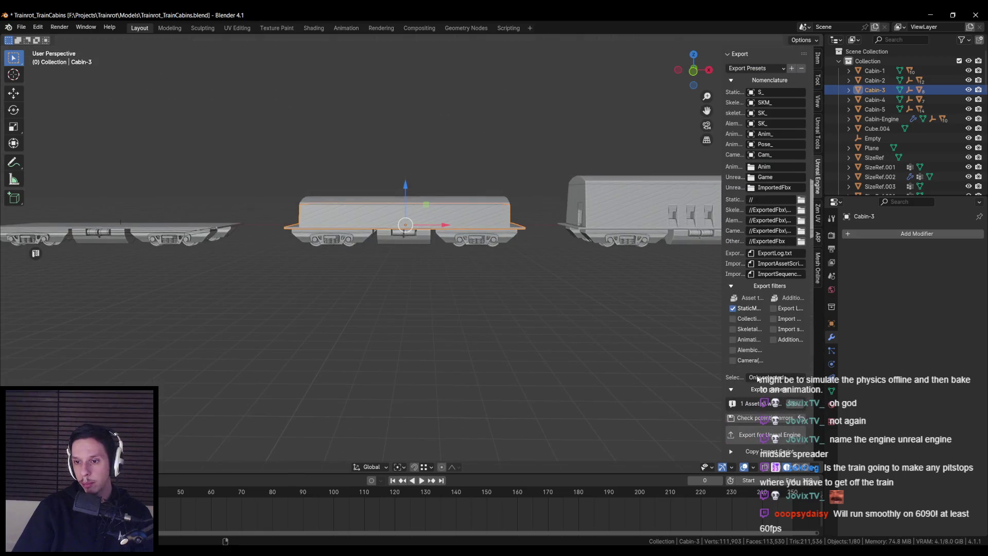
{"action": "left_click", "coordinate": [740, 432]}
{"action": "key", "text": "alt+Tab"}
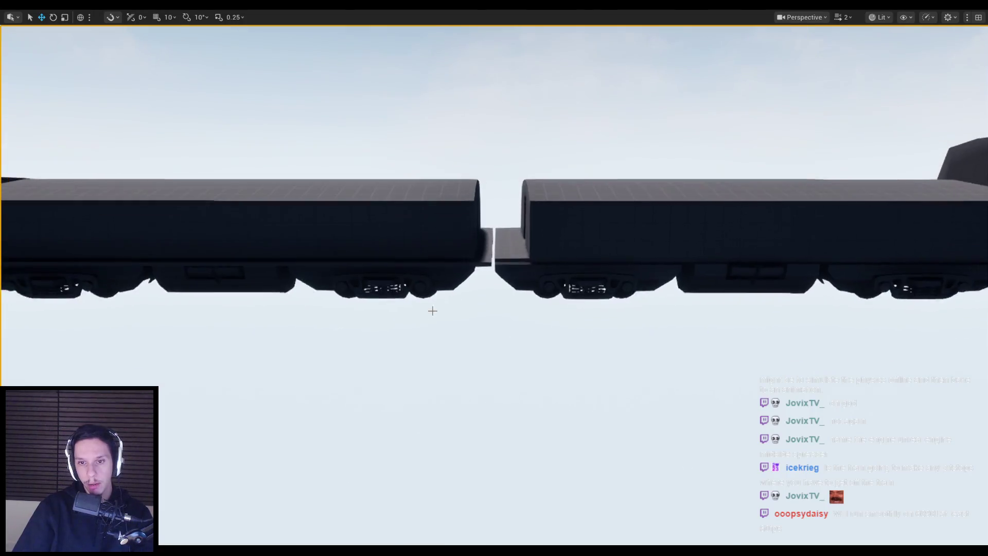
Reimport the S_Cabin-3 asset from the Content Browser with the new export
{"action": "key", "text": "F11"}
{"action": "left_click", "coordinate": [552, 184]}
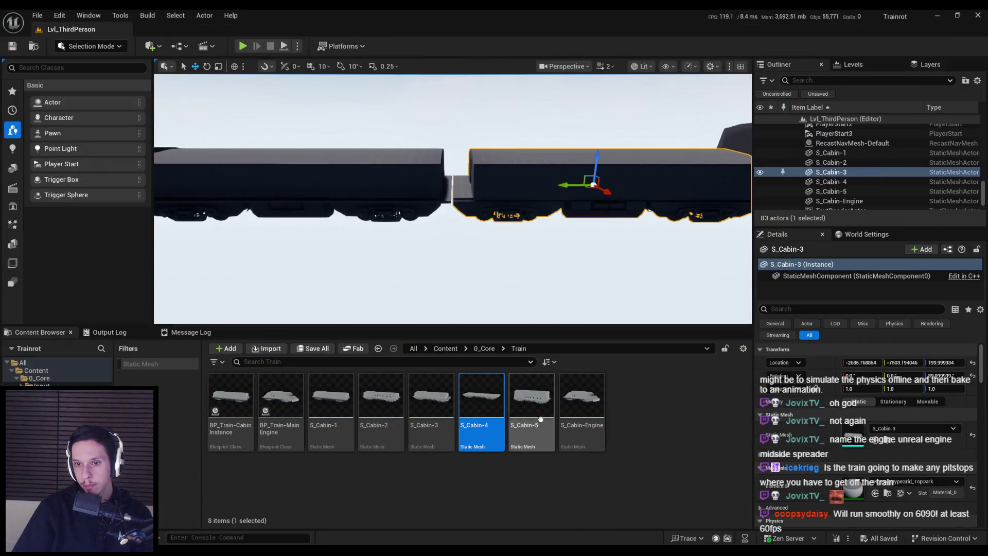
{"action": "right_click", "coordinate": [442, 407]}
{"action": "mouse_move", "coordinate": [483, 205]}
{"action": "left_click", "coordinate": [484, 237]}
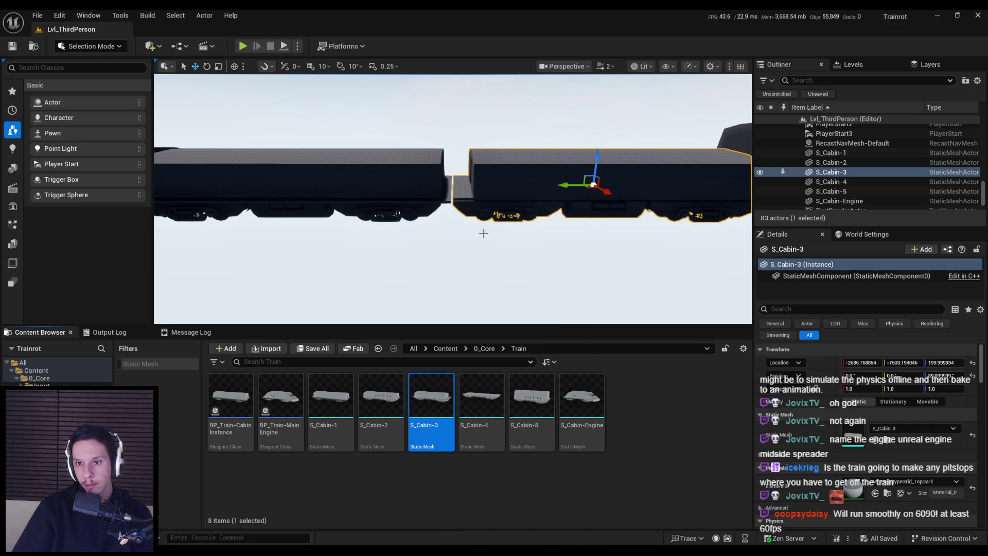
Frame the cabin, look down over the track, and start Play In Editor
{"action": "key", "text": "f"}
{"action": "scroll", "coordinate": [474, 272], "scroll_direction": "down", "scroll_amount": 5}
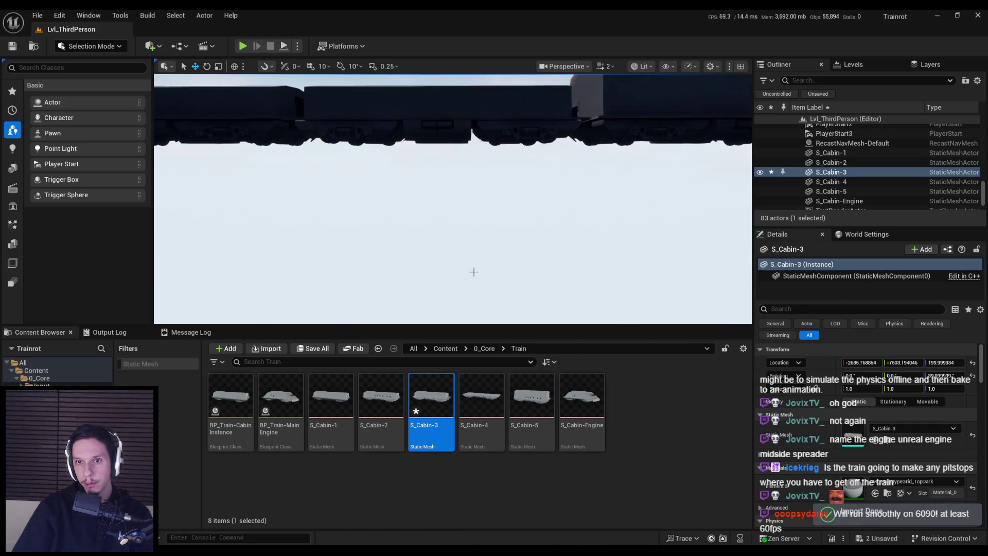
{"action": "left_click", "coordinate": [474, 271]}
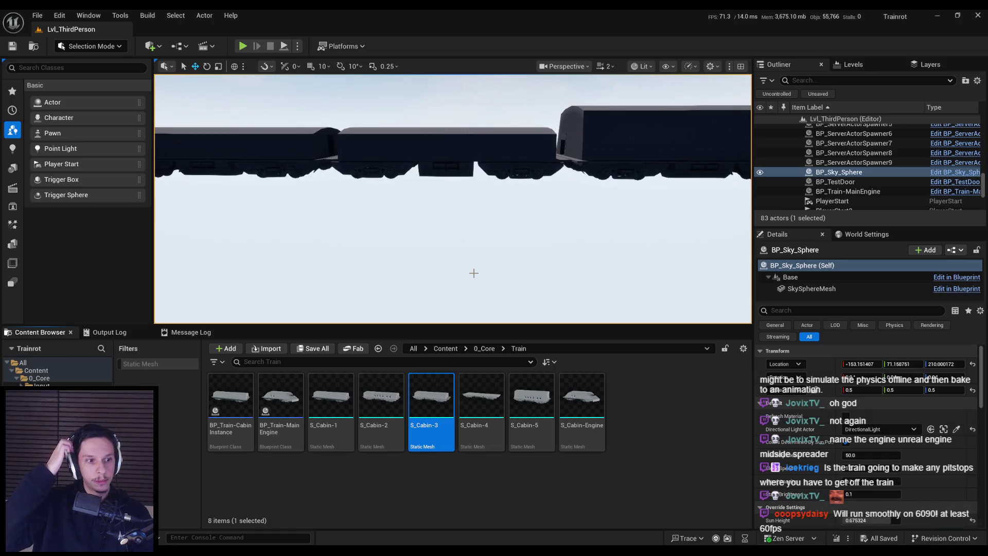
{"action": "mouse_move", "coordinate": [468, 261]}
{"action": "right_mouse_down"}
{"action": "mouse_move", "coordinate": [468, 303]}
{"action": "mouse_move", "coordinate": [494, 319]}
{"action": "mouse_move", "coordinate": [478, 309]}
{"action": "right_mouse_up"}
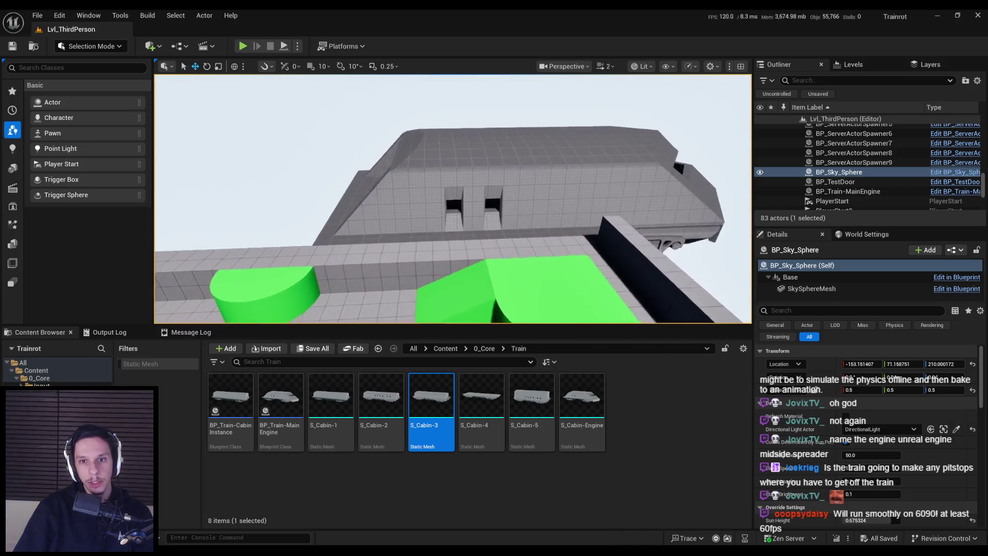
{"action": "left_click", "coordinate": [243, 46]}
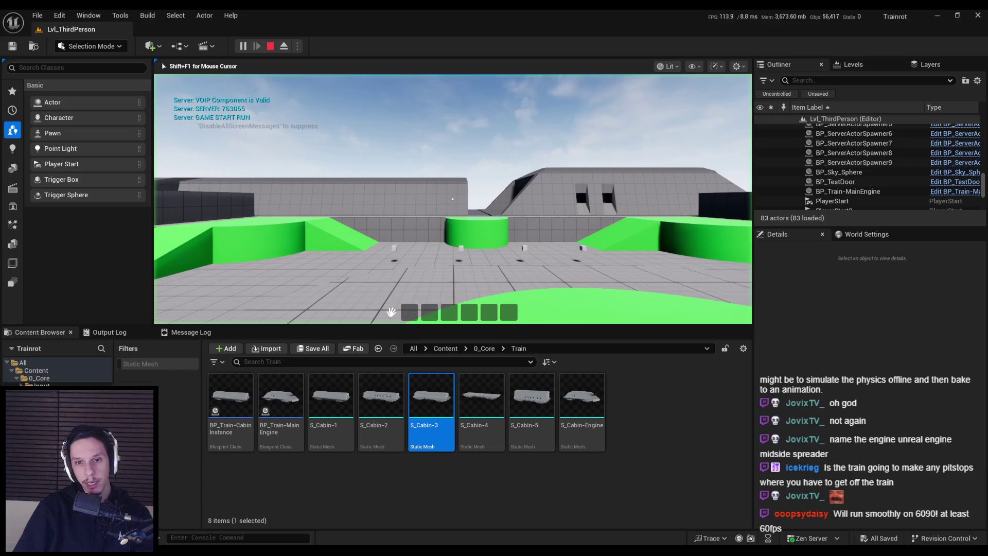
Walk full-screen past the ramp and course to the train car's open door, then stop play
{"action": "key", "text": "F11"}
{"action": "key", "text": "w"}
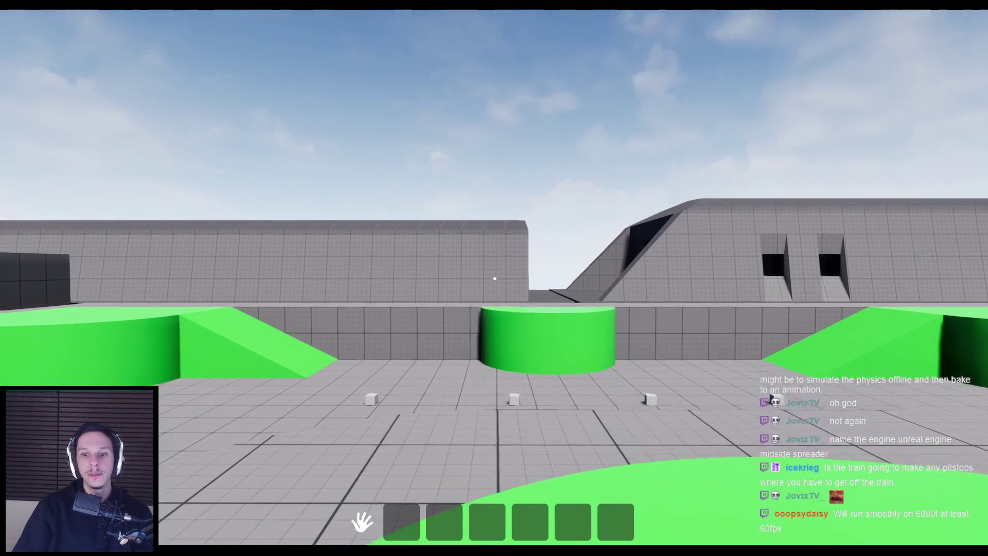
{"action": "key", "text": "w"}
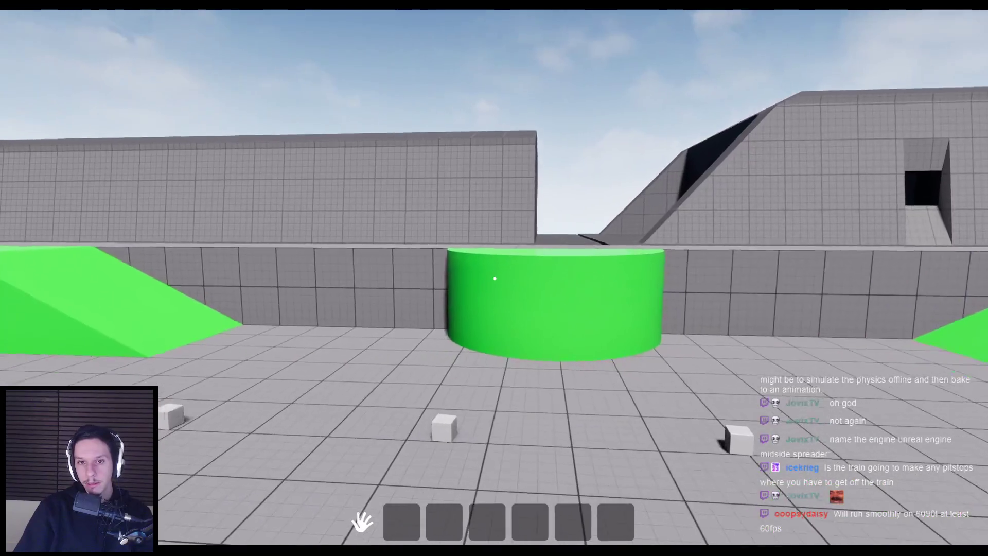
{"action": "key", "text": "w"}
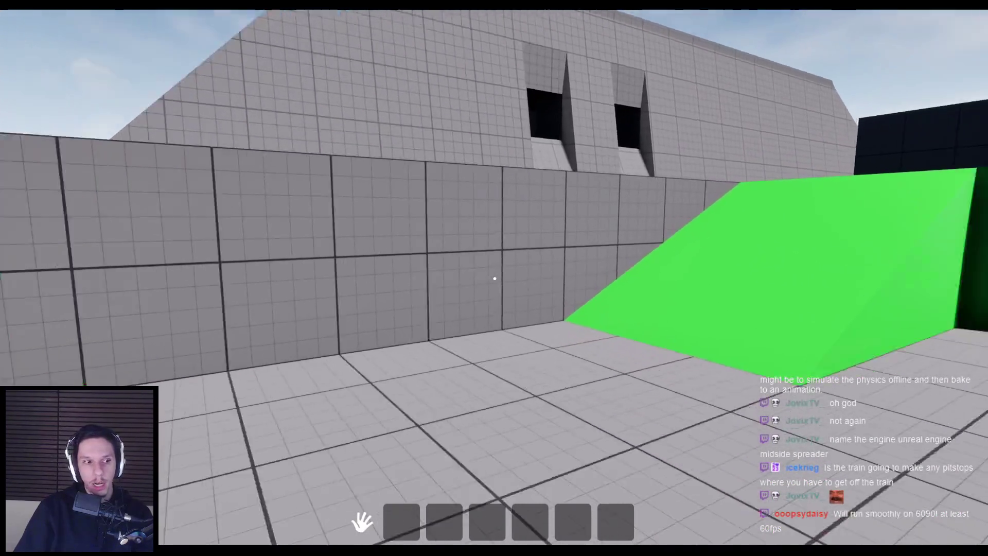
{"action": "key", "text": "w"}
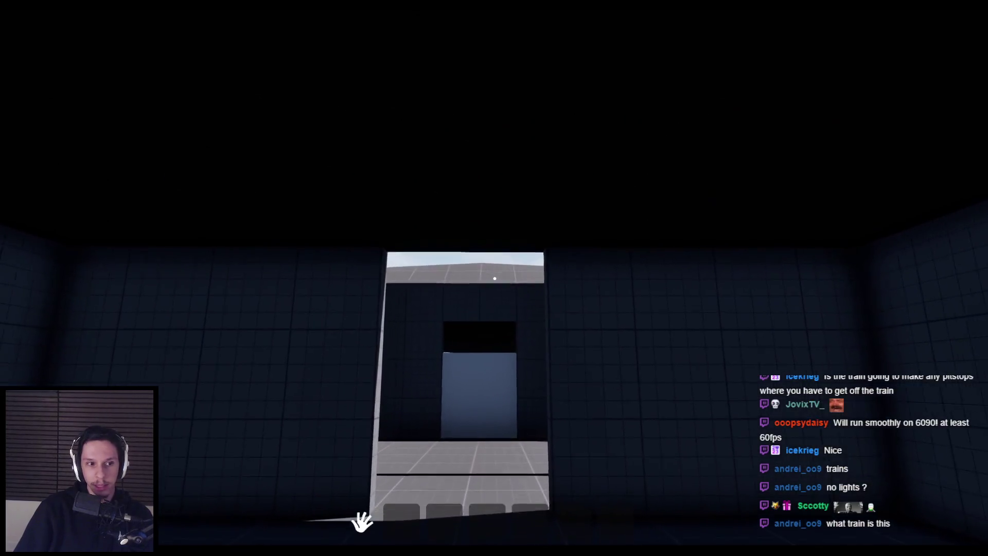
{"action": "key", "text": "w"}
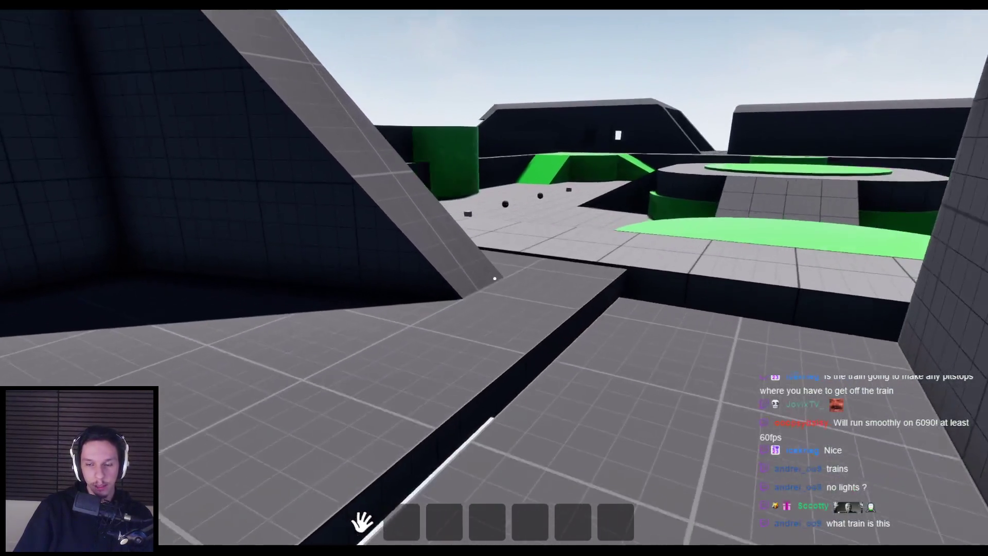
{"action": "key", "text": "w"}
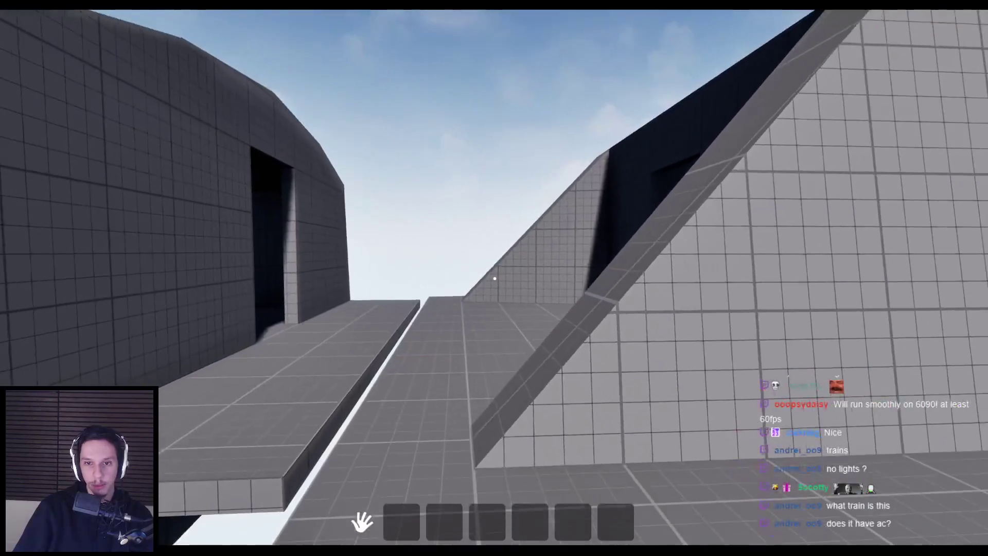
{"action": "key", "text": "w"}
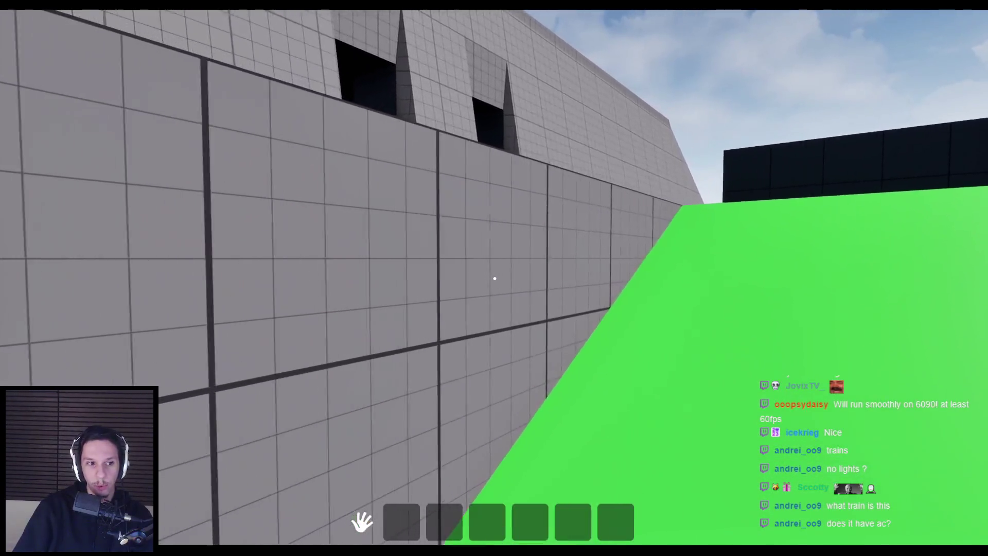
{"action": "key", "text": "w"}
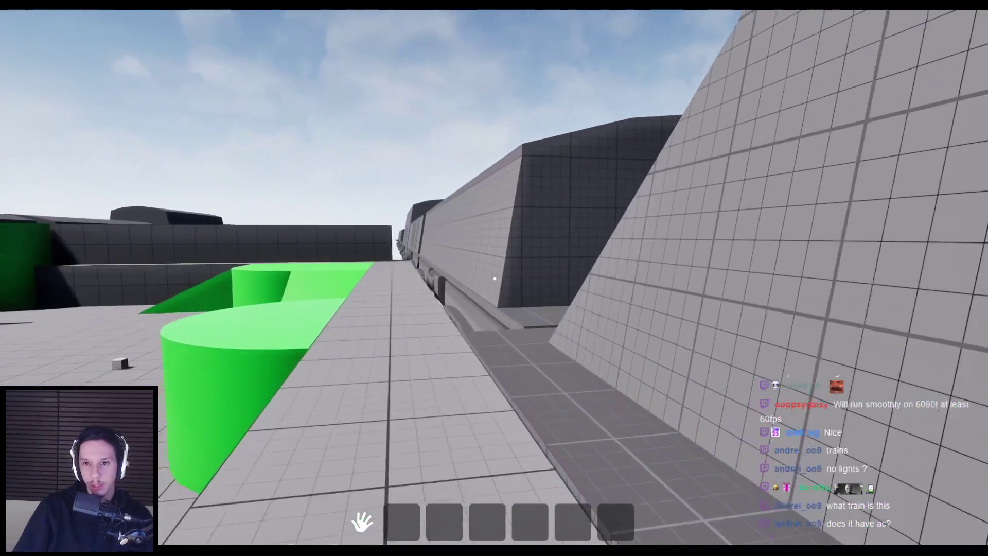
{"action": "key", "text": "w"}
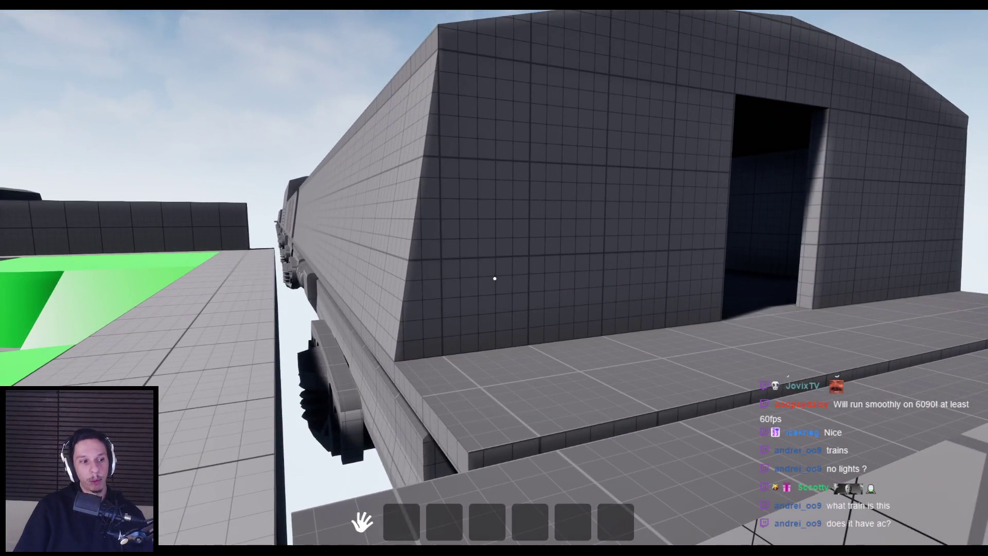
{"action": "key", "text": "Escape"}
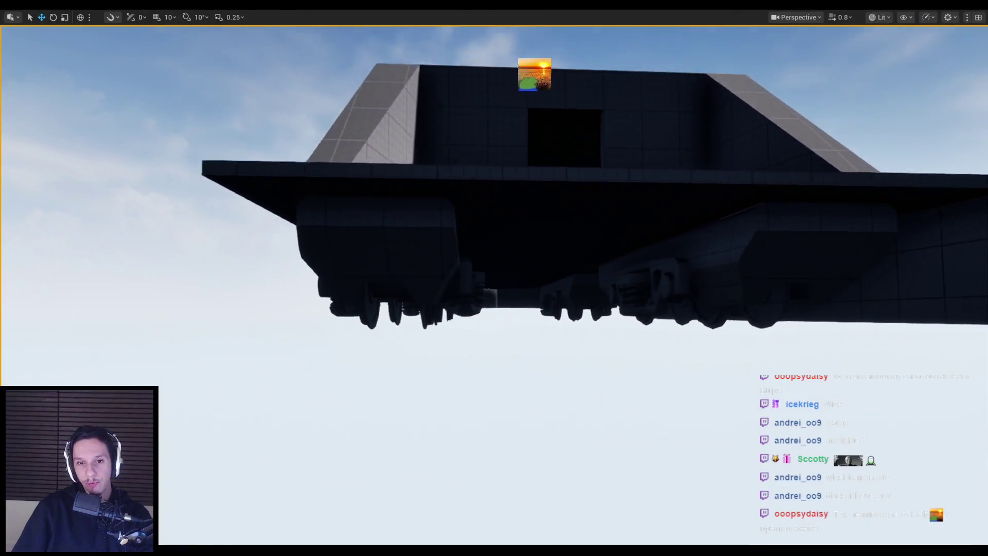
Fly the Unreal editor camera around the train to view it side-on
{"action": "right_click_drag", "start_coordinate": [396, 291], "coordinate": [473, 291]}
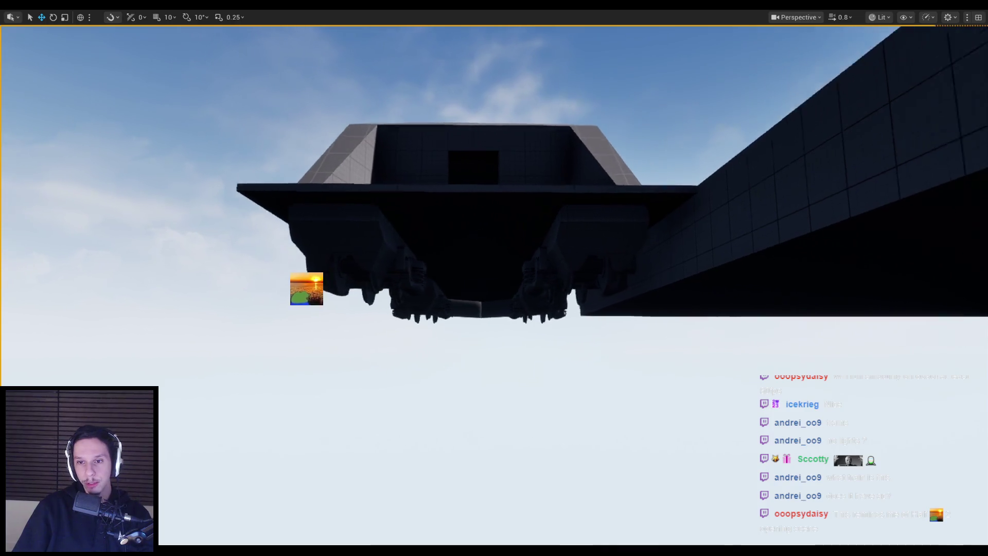
{"action": "key", "text": "a"}
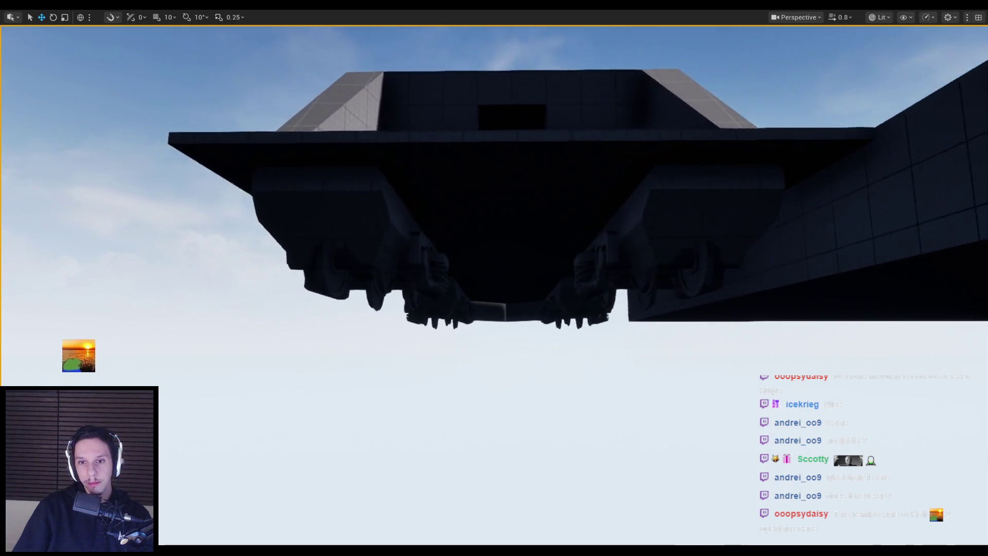
{"action": "key", "text": "d"}
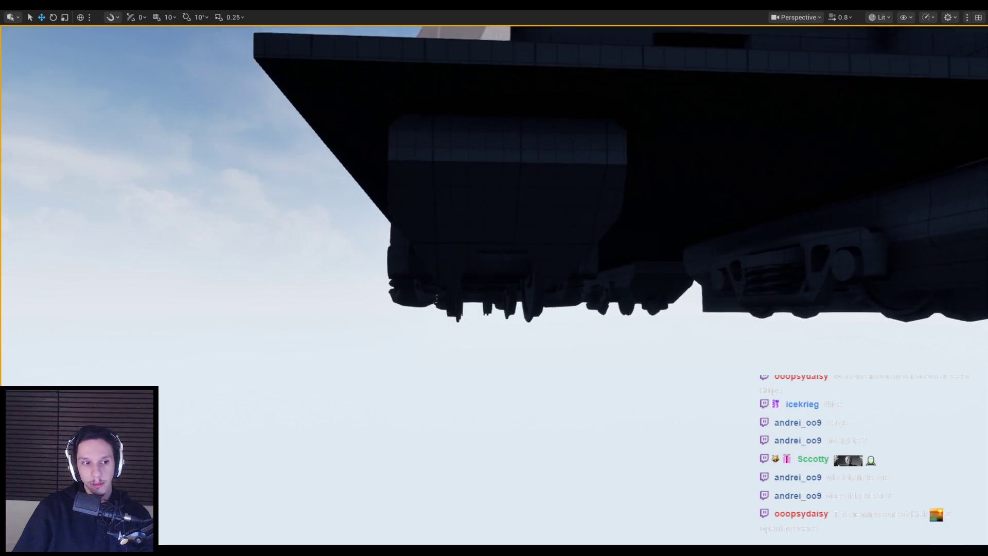
{"action": "key", "text": "s"}
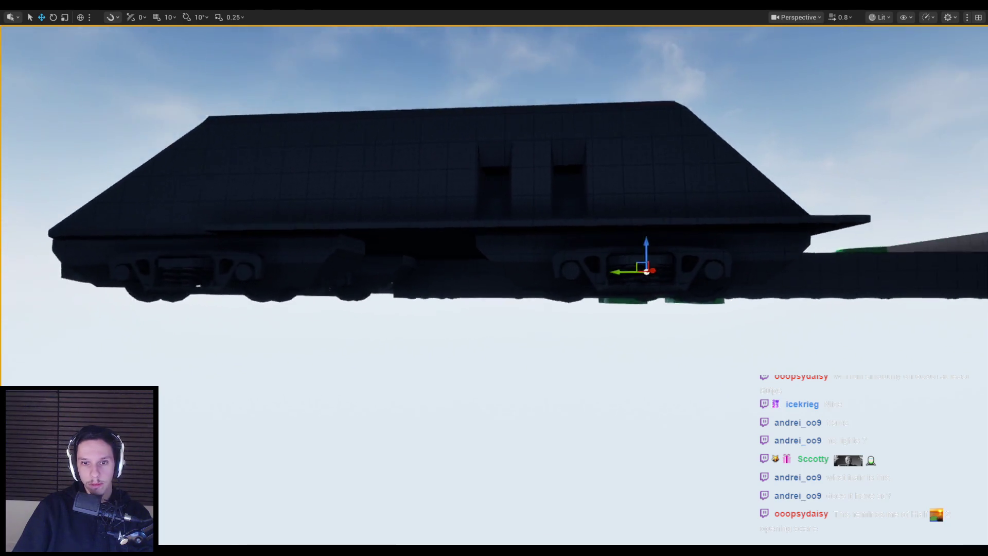
{"action": "scroll", "coordinate": [494, 257], "scroll_direction": "up", "scroll_amount": 2}
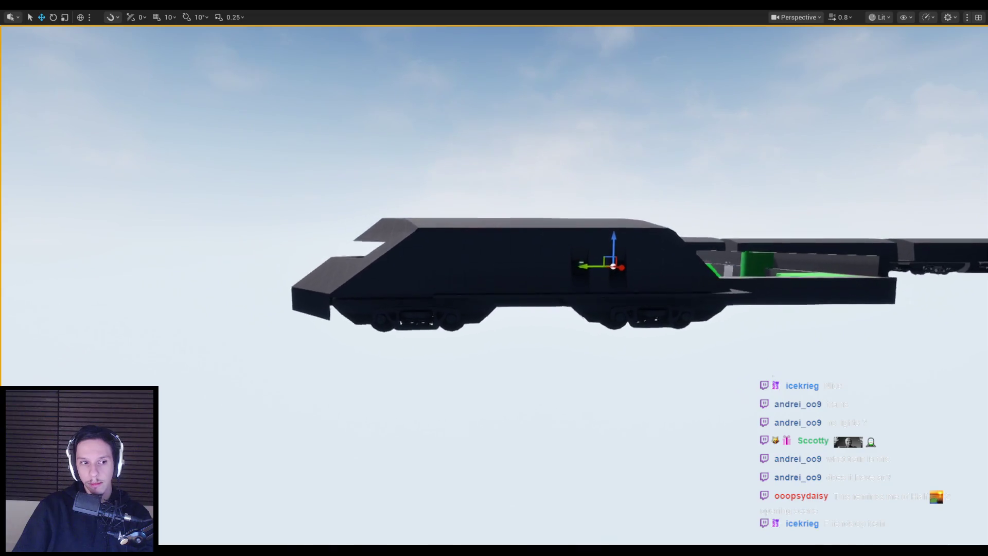
{"action": "key", "text": "a"}
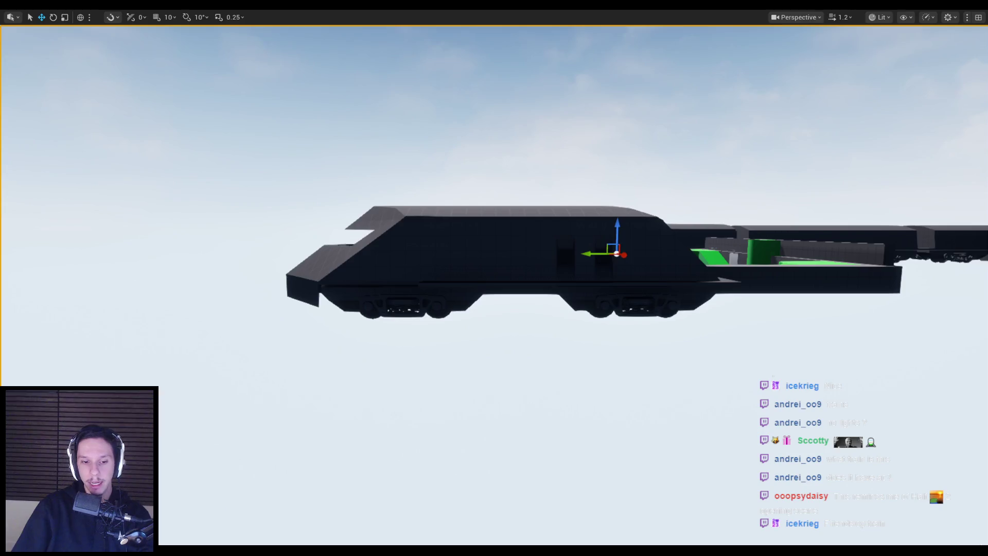
Orbit around the train cabins in Blender, then save the PureRef reference board
{"action": "key", "text": "alt+Tab"}
{"action": "mouse_move", "coordinate": [437, 298]}
{"action": "middle_mouse_down"}
{"action": "mouse_move", "coordinate": [210, 301]}
{"action": "mouse_move", "coordinate": [428, 289]}
{"action": "mouse_move", "coordinate": [344, 283]}
{"action": "mouse_move", "coordinate": [584, 264]}
{"action": "mouse_move", "coordinate": [219, 283]}
{"action": "middle_mouse_up"}
{"action": "scroll", "coordinate": [567, 278], "scroll_direction": "up", "scroll_amount": 3}
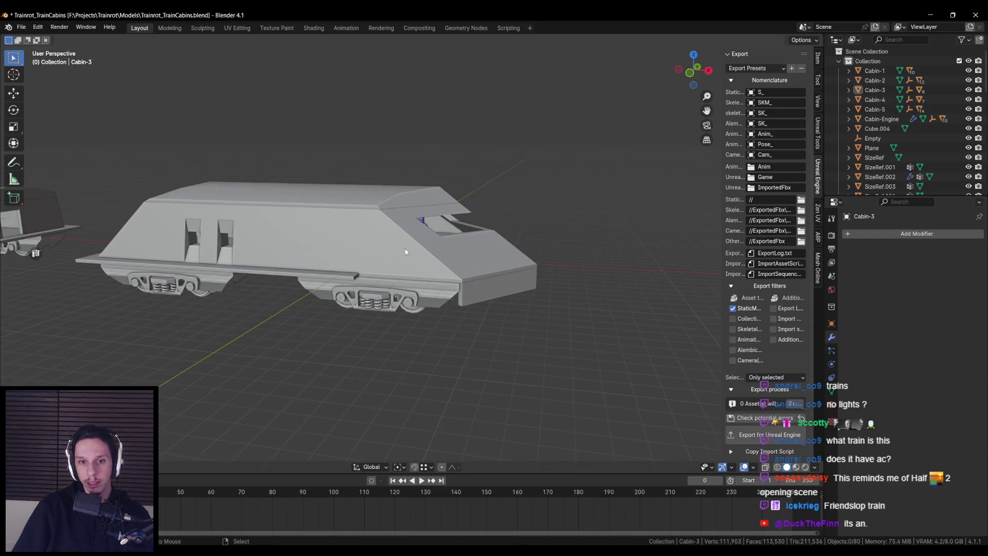
{"action": "scroll", "coordinate": [405, 251], "scroll_direction": "down", "scroll_amount": 5}
{"action": "middle_click_drag", "start_coordinate": [372, 276], "coordinate": [425, 288]}
{"action": "scroll", "coordinate": [425, 288], "scroll_direction": "up", "scroll_amount": 3}
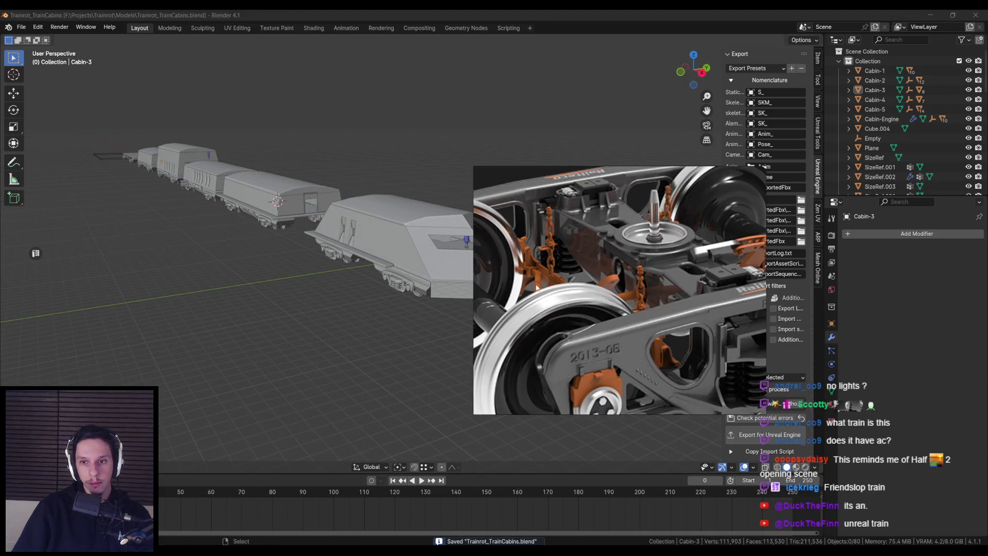
{"action": "right_click", "coordinate": [536, 287]}
{"action": "key", "text": "ctrl+s"}
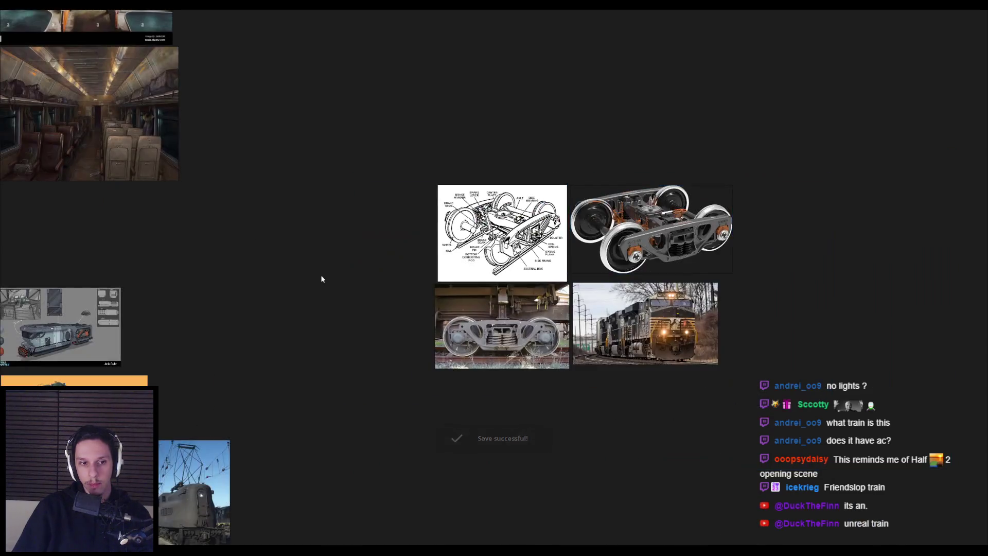
Maximize the PureRef board and pan to the freight-car and locomotive images
{"action": "key", "text": "ctrl+f"}
{"action": "scroll", "coordinate": [480, 190], "scroll_direction": "up", "scroll_amount": 5}
{"action": "scroll", "coordinate": [378, 275], "scroll_direction": "down", "scroll_amount": 2}
{"action": "scroll", "coordinate": [557, 247], "scroll_direction": "down", "scroll_amount": 3}
{"action": "mouse_move", "coordinate": [557, 248]}
{"action": "middle_mouse_down"}
{"action": "mouse_move", "coordinate": [398, 201]}
{"action": "mouse_move", "coordinate": [431, 193]}
{"action": "middle_mouse_up"}
{"action": "mouse_move", "coordinate": [109, 314]}
{"action": "middle_mouse_down"}
{"action": "mouse_move", "coordinate": [492, 232]}
{"action": "mouse_move", "coordinate": [569, 147]}
{"action": "mouse_move", "coordinate": [593, 137]}
{"action": "mouse_move", "coordinate": [593, 246]}
{"action": "mouse_move", "coordinate": [580, 206]}
{"action": "middle_mouse_up"}
{"action": "scroll", "coordinate": [593, 246], "scroll_direction": "down", "scroll_amount": 1}
{"action": "scroll", "coordinate": [492, 324], "scroll_direction": "up", "scroll_amount": 1}
Enlarge the rainy city train image to fill the screen
{"action": "middle_click_drag", "start_coordinate": [641, 316], "coordinate": [355, 280]}
{"action": "scroll", "coordinate": [355, 281], "scroll_direction": "down", "scroll_amount": 1}
{"action": "mouse_move", "coordinate": [690, 360]}
{"action": "middle_mouse_down"}
{"action": "mouse_move", "coordinate": [397, 349]}
{"action": "mouse_move", "coordinate": [359, 318]}
{"action": "mouse_move", "coordinate": [547, 241]}
{"action": "middle_mouse_up"}
{"action": "double_click", "coordinate": [398, 350]}
{"action": "scroll", "coordinate": [338, 345], "scroll_direction": "down", "scroll_amount": 4}
{"action": "scroll", "coordinate": [548, 242], "scroll_direction": "up", "scroll_amount": 3}
{"action": "scroll", "coordinate": [548, 242], "scroll_direction": "down", "scroll_amount": 3}
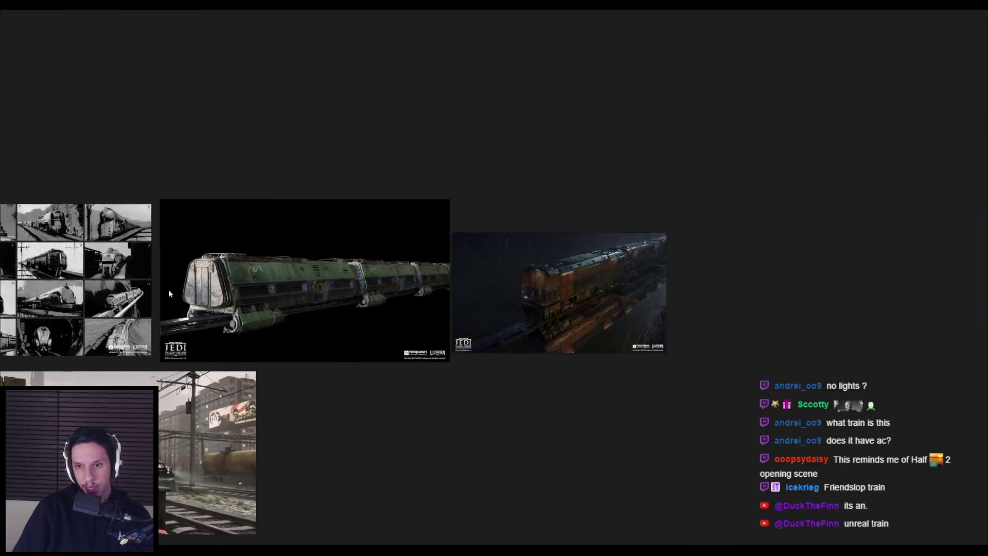
{"action": "scroll", "coordinate": [428, 280], "scroll_direction": "up", "scroll_amount": 4}
{"action": "scroll", "coordinate": [354, 316], "scroll_direction": "down", "scroll_amount": 2}
Browse more reference images, then return to Blender and select Cabin-1.002
{"action": "middle_click_drag", "start_coordinate": [353, 316], "coordinate": [500, 257]}
{"action": "scroll", "coordinate": [499, 258], "scroll_direction": "down", "scroll_amount": 2}
{"action": "scroll", "coordinate": [425, 271], "scroll_direction": "up", "scroll_amount": 3}
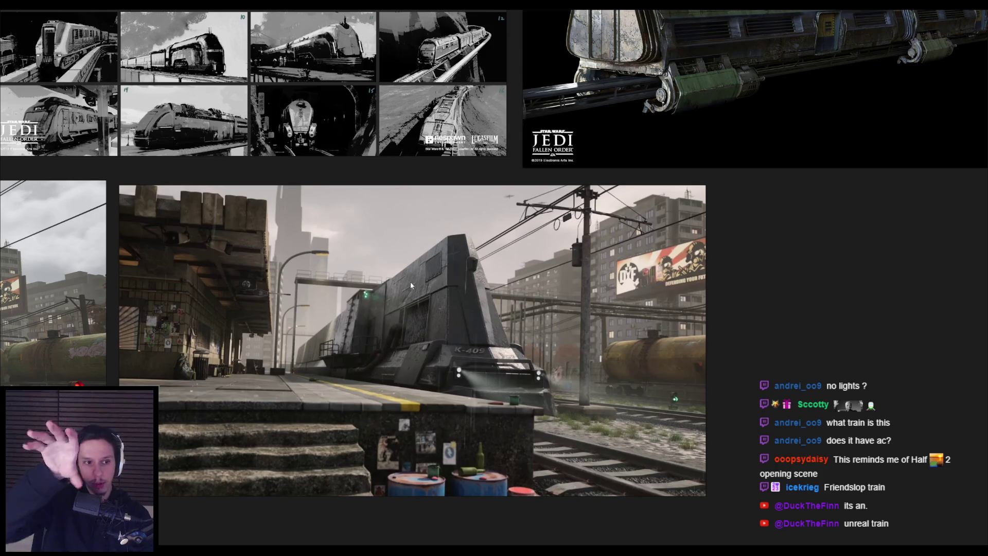
{"action": "key", "text": "alt+Tab"}
{"action": "left_click", "coordinate": [547, 286]}
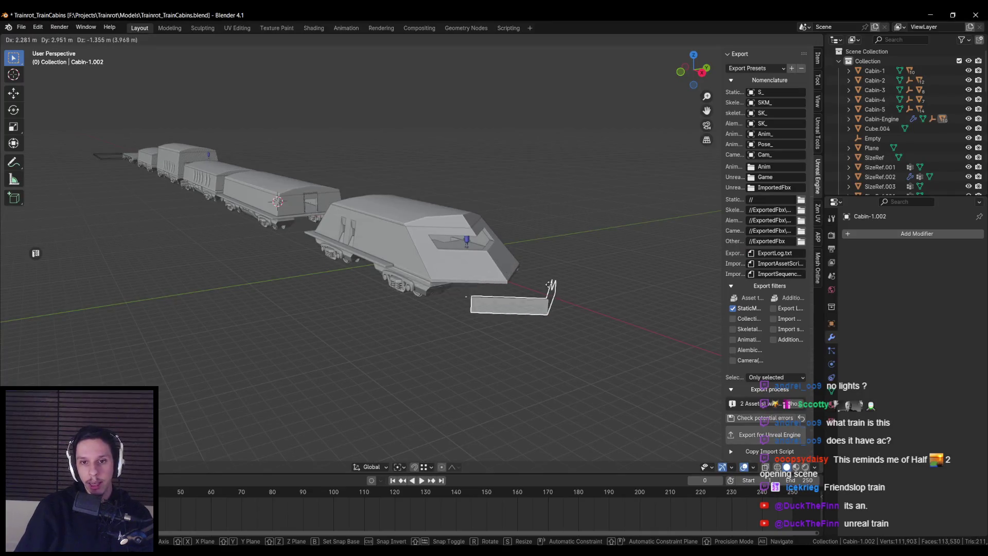
Save Trainrot_TrainCabins.blend while viewing the cabin front, then return to the PureRef board
{"action": "middle_click_drag", "start_coordinate": [547, 286], "coordinate": [508, 294]}
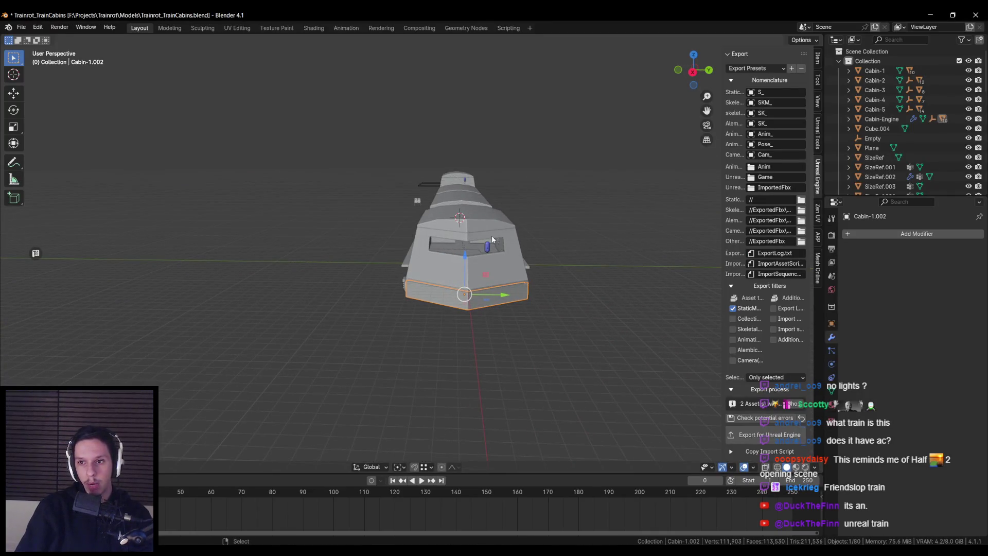
{"action": "scroll", "coordinate": [464, 272], "scroll_direction": "up", "scroll_amount": 3}
{"action": "key", "text": "ctrl+s"}
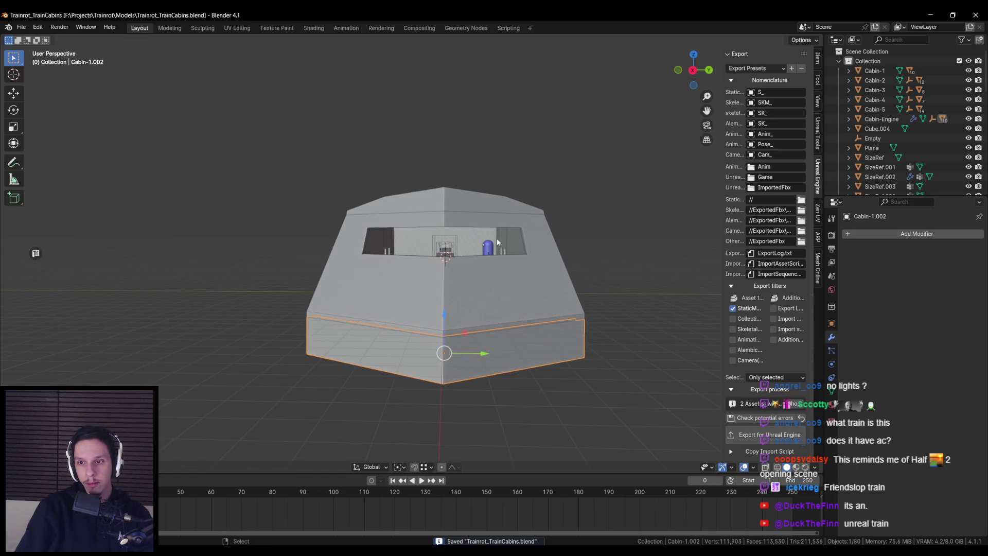
{"action": "mouse_move", "coordinate": [498, 247]}
{"action": "middle_mouse_down"}
{"action": "mouse_move", "coordinate": [623, 241]}
{"action": "mouse_move", "coordinate": [488, 248]}
{"action": "middle_mouse_up"}
{"action": "key", "text": "alt+Tab"}
{"action": "scroll", "coordinate": [456, 282], "scroll_direction": "down", "scroll_amount": 2}
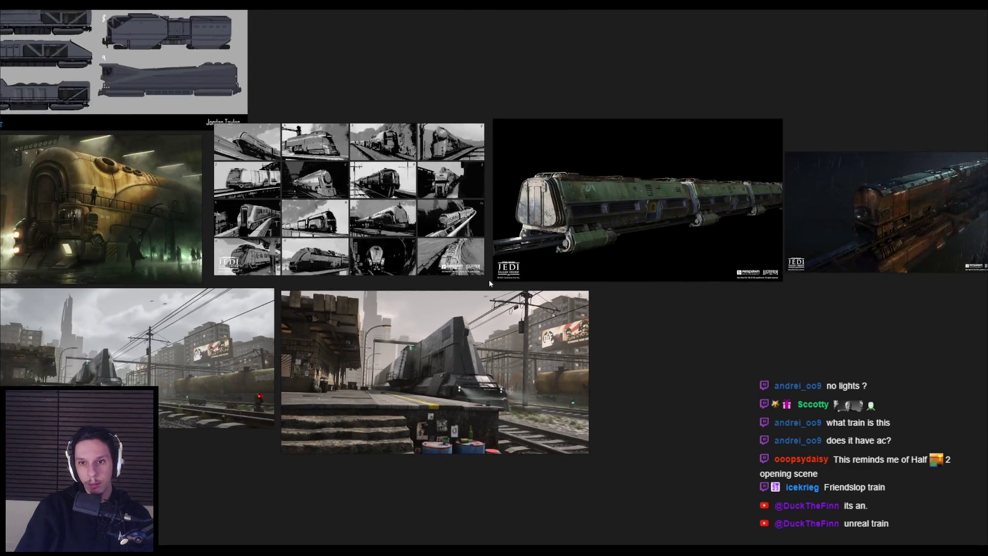
Scroll and pan the PureRef board to bring the upper reference images into view
{"action": "scroll", "coordinate": [489, 280], "scroll_direction": "up", "scroll_amount": 2}
{"action": "scroll", "coordinate": [307, 233], "scroll_direction": "up", "scroll_amount": 2}
{"action": "scroll", "coordinate": [369, 276], "scroll_direction": "down", "scroll_amount": 3}
{"action": "scroll", "coordinate": [391, 265], "scroll_direction": "down", "scroll_amount": 2}
{"action": "middle_click_drag", "start_coordinate": [412, 254], "coordinate": [410, 399]}
Compare the Blender cabin model against the locomotive concept art and carriage interiors on the board
{"action": "key", "text": "alt+Tab"}
{"action": "mouse_move", "coordinate": [451, 302]}
{"action": "middle_mouse_down"}
{"action": "mouse_move", "coordinate": [419, 333]}
{"action": "mouse_move", "coordinate": [354, 285]}
{"action": "middle_mouse_up"}
{"action": "key", "text": "alt+Tab"}
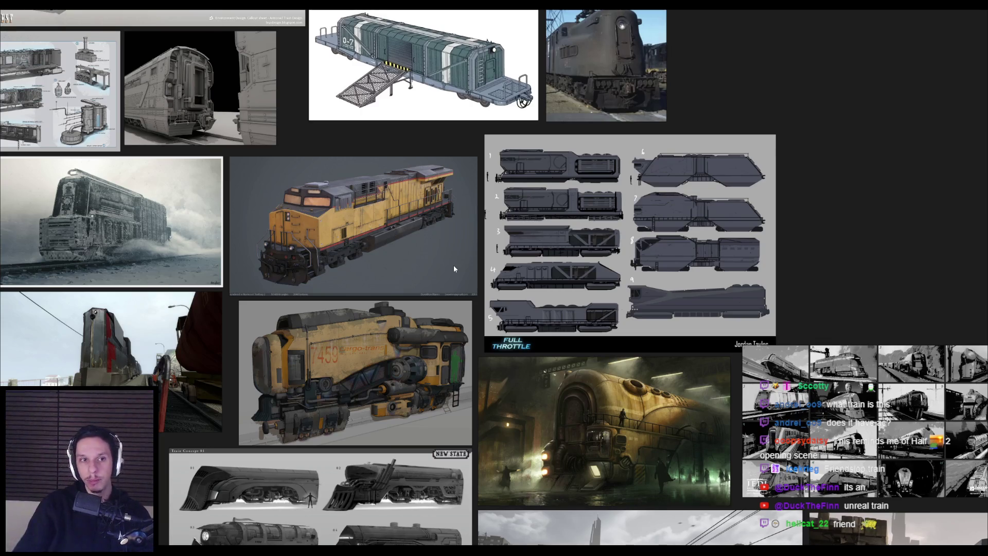
{"action": "scroll", "coordinate": [566, 355], "scroll_direction": "down", "scroll_amount": 3}
{"action": "scroll", "coordinate": [452, 155], "scroll_direction": "up", "scroll_amount": 5}
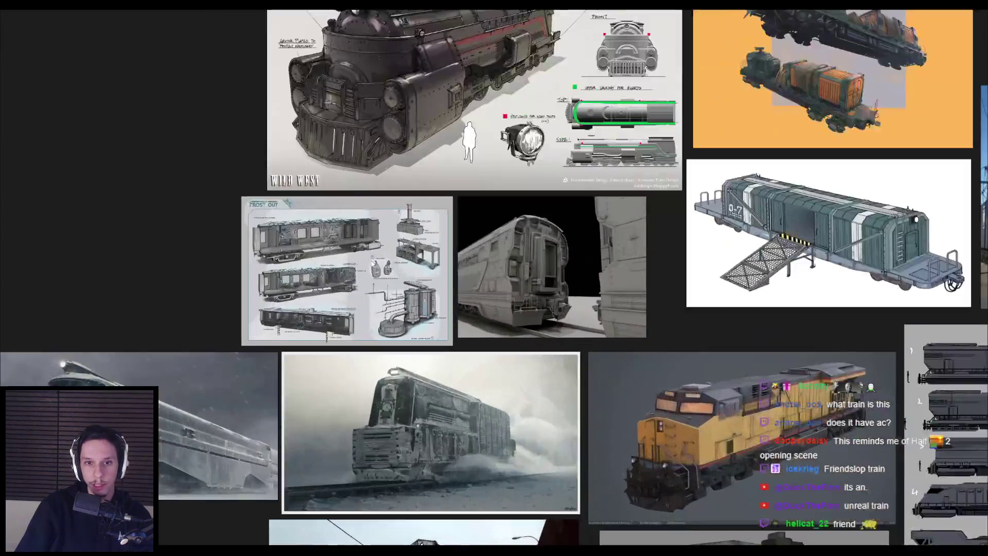
{"action": "scroll", "coordinate": [451, 155], "scroll_direction": "up", "scroll_amount": 2}
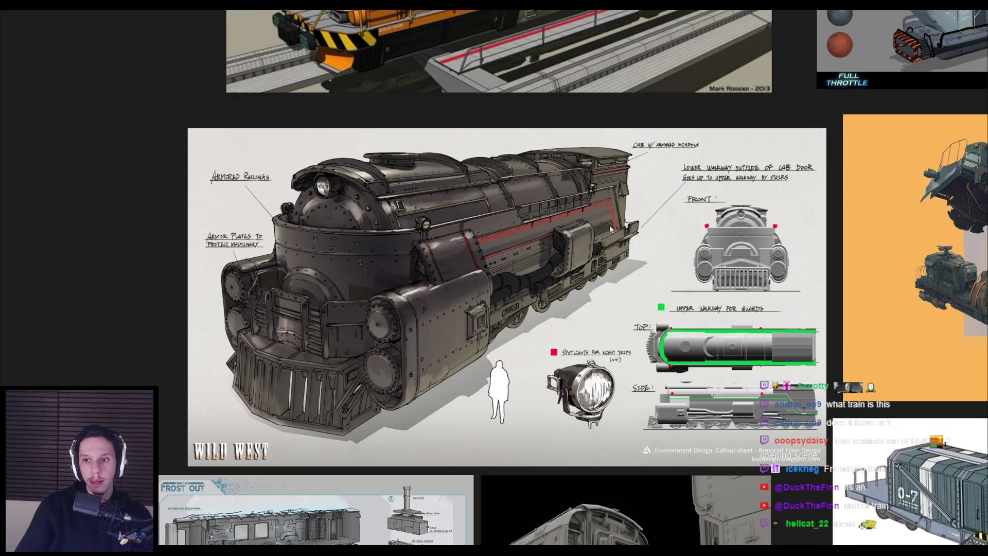
{"action": "scroll", "coordinate": [591, 224], "scroll_direction": "down", "scroll_amount": 3}
{"action": "scroll", "coordinate": [533, 261], "scroll_direction": "up", "scroll_amount": 2}
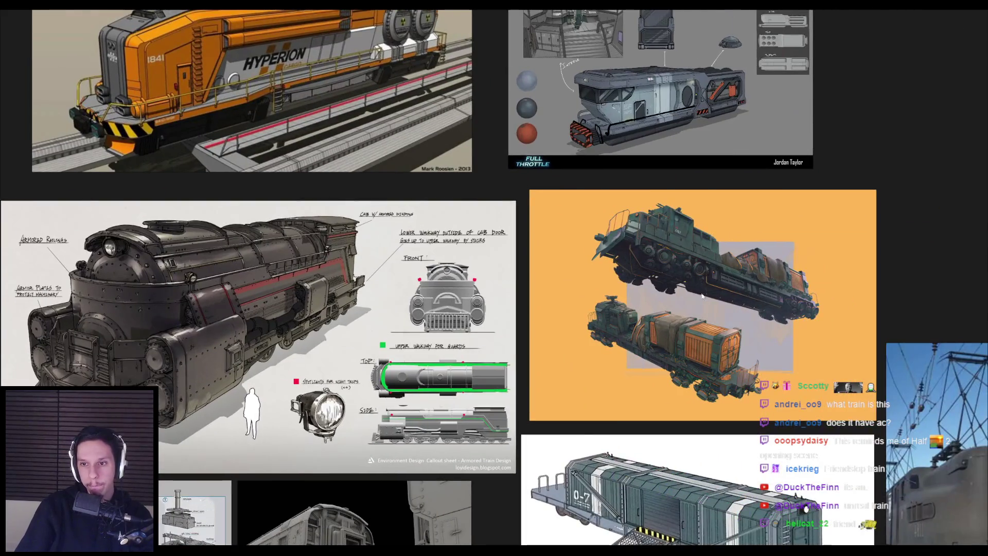
{"action": "scroll", "coordinate": [680, 269], "scroll_direction": "up", "scroll_amount": 3}
{"action": "scroll", "coordinate": [676, 275], "scroll_direction": "down", "scroll_amount": 2}
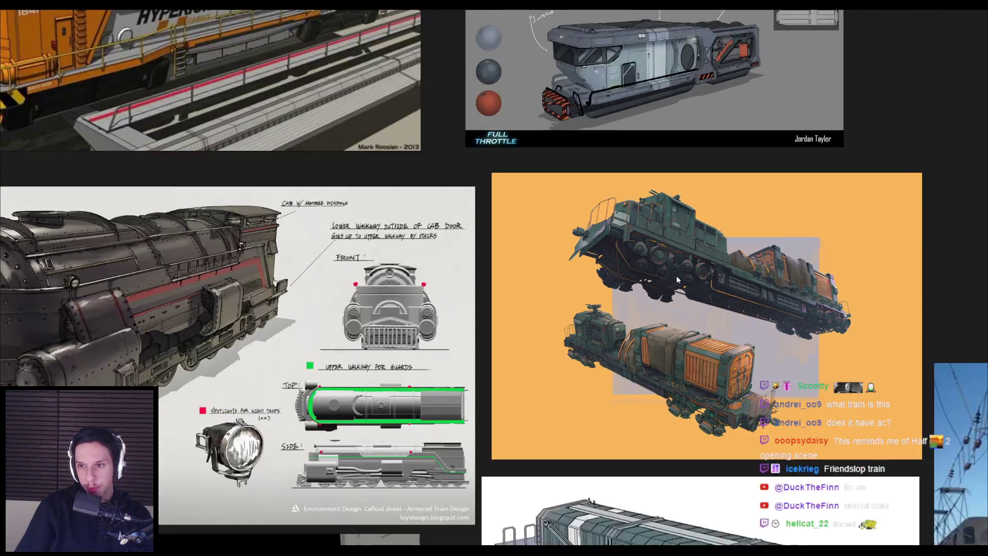
{"action": "scroll", "coordinate": [676, 275], "scroll_direction": "down", "scroll_amount": 3}
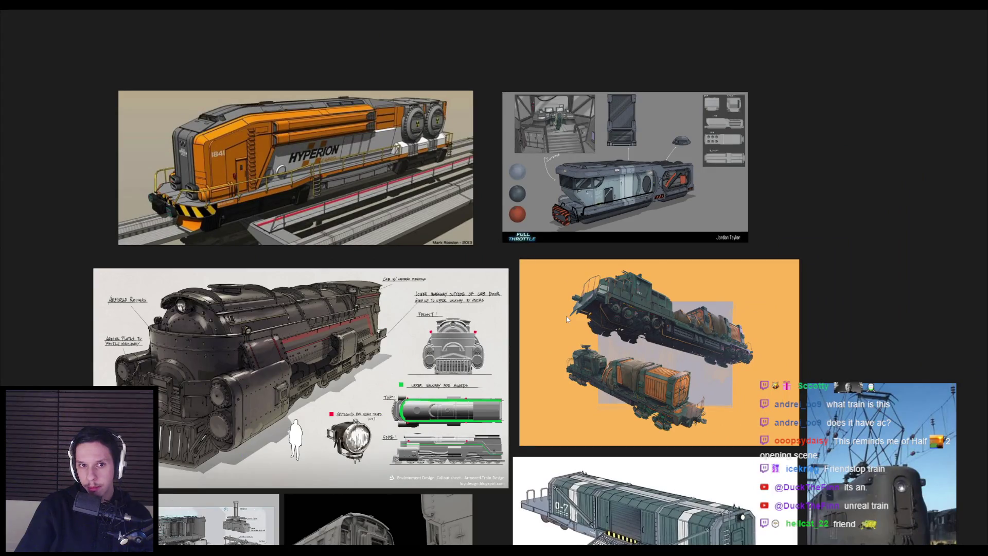
{"action": "key", "text": "alt+Tab"}
{"action": "key", "text": "alt+Tab"}
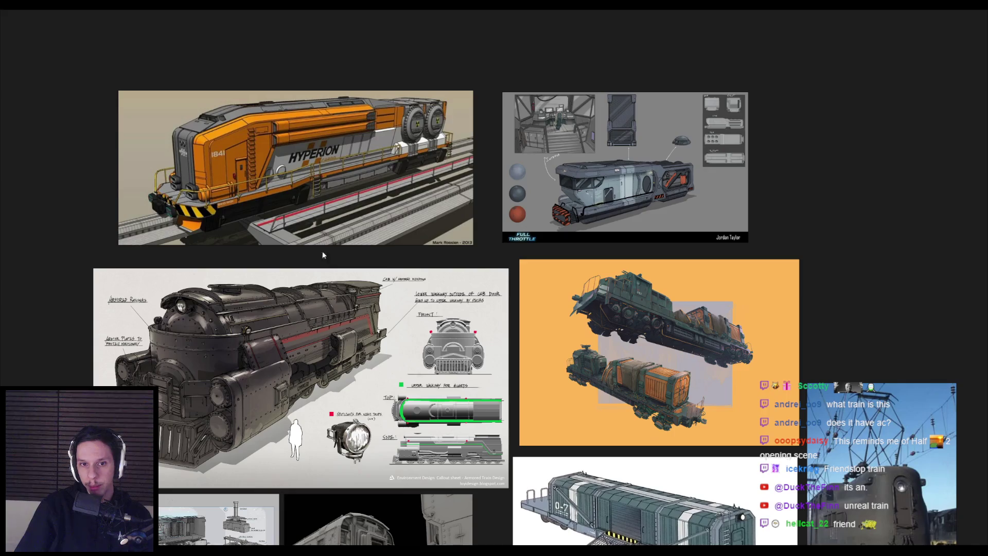
{"action": "scroll", "coordinate": [187, 186], "scroll_direction": "up", "scroll_amount": 5}
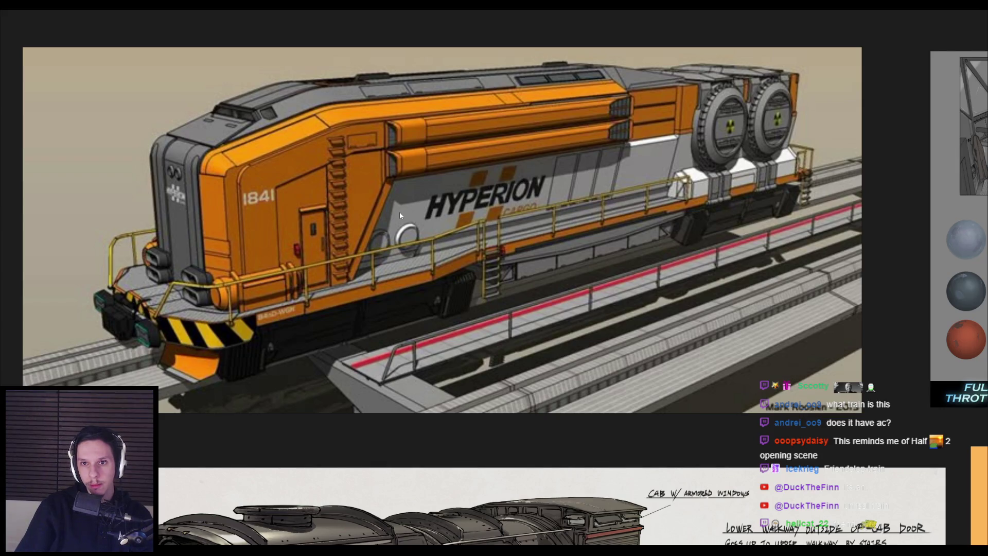
In Blender, hide the N sidebar to give the cabin viewport more room
{"action": "key", "text": "alt+Tab"}
{"action": "scroll", "coordinate": [408, 289], "scroll_direction": "down", "scroll_amount": 3}
{"action": "scroll", "coordinate": [397, 304], "scroll_direction": "up", "scroll_amount": 3}
{"action": "scroll", "coordinate": [397, 304], "scroll_direction": "down", "scroll_amount": 2}
{"action": "key", "text": "n"}
Browse the station photos and train-wheel bogie images on the PureRef board
{"action": "key", "text": "alt+Tab"}
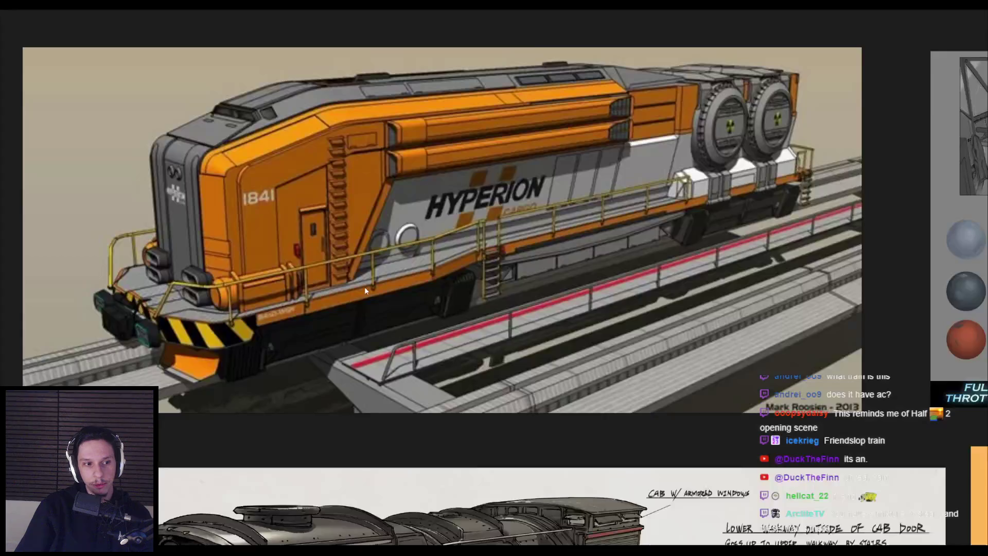
{"action": "scroll", "coordinate": [364, 267], "scroll_direction": "down", "scroll_amount": 3}
{"action": "scroll", "coordinate": [376, 309], "scroll_direction": "up", "scroll_amount": 5}
{"action": "scroll", "coordinate": [387, 359], "scroll_direction": "down", "scroll_amount": 3}
{"action": "scroll", "coordinate": [387, 359], "scroll_direction": "up", "scroll_amount": 3}
{"action": "scroll", "coordinate": [375, 307], "scroll_direction": "down", "scroll_amount": 5}
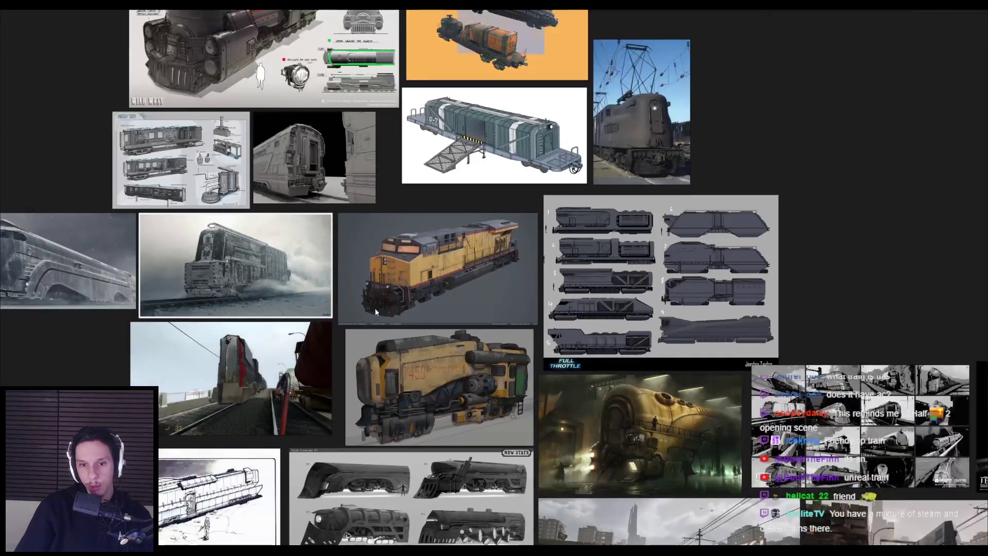
{"action": "scroll", "coordinate": [366, 362], "scroll_direction": "down", "scroll_amount": 2}
{"action": "scroll", "coordinate": [403, 397], "scroll_direction": "up", "scroll_amount": 5}
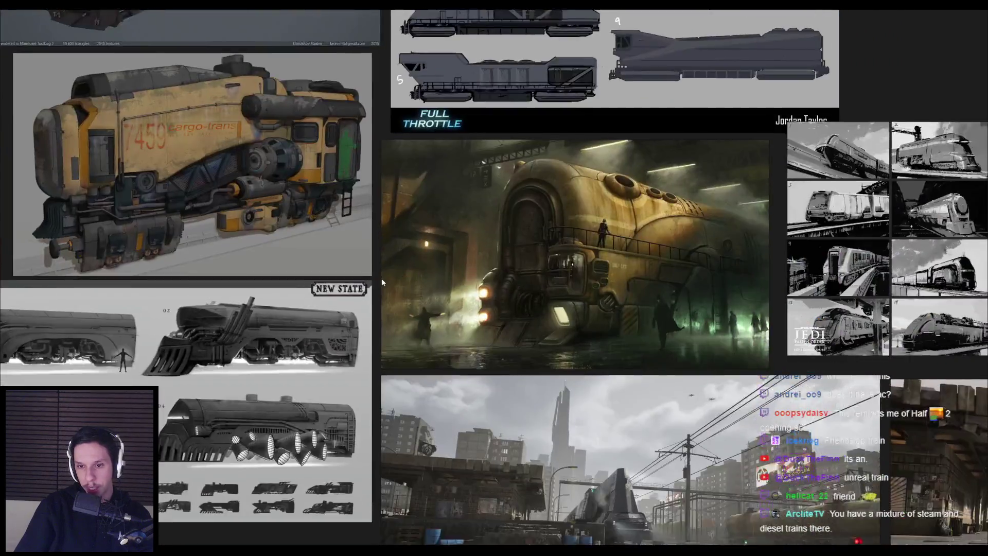
{"action": "scroll", "coordinate": [381, 279], "scroll_direction": "down", "scroll_amount": 3}
{"action": "scroll", "coordinate": [375, 293], "scroll_direction": "up", "scroll_amount": 2}
{"action": "scroll", "coordinate": [559, 407], "scroll_direction": "up", "scroll_amount": 2}
{"action": "scroll", "coordinate": [559, 408], "scroll_direction": "down", "scroll_amount": 5}
{"action": "scroll", "coordinate": [556, 274], "scroll_direction": "up", "scroll_amount": 2}
{"action": "middle_click_drag", "start_coordinate": [555, 273], "coordinate": [442, 409]}
{"action": "scroll", "coordinate": [211, 282], "scroll_direction": "left", "scroll_amount": 10}
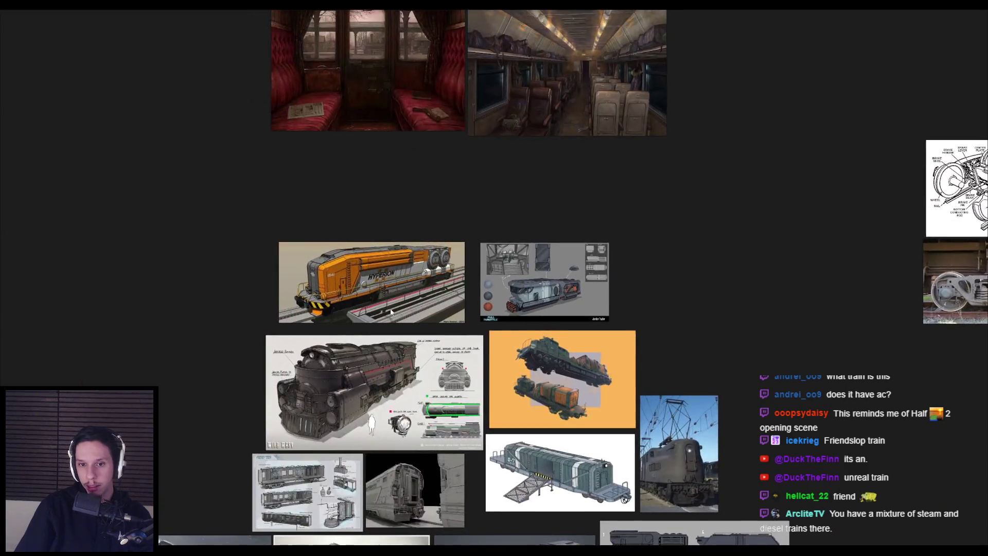
{"action": "scroll", "coordinate": [533, 371], "scroll_direction": "up", "scroll_amount": 3}
{"action": "scroll", "coordinate": [600, 427], "scroll_direction": "up", "scroll_amount": 1}
{"action": "scroll", "coordinate": [591, 440], "scroll_direction": "up", "scroll_amount": 3}
{"action": "scroll", "coordinate": [591, 439], "scroll_direction": "down", "scroll_amount": 1}
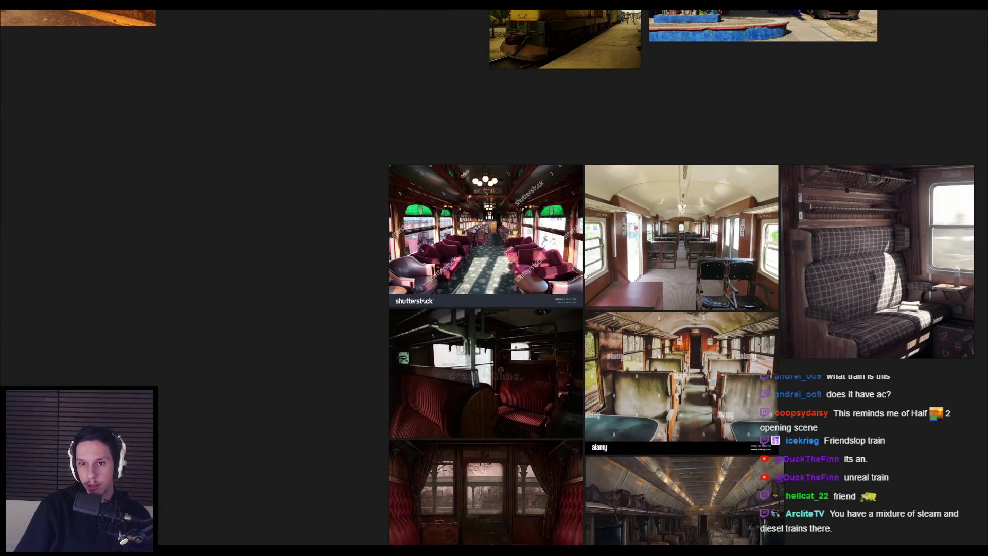
{"action": "scroll", "coordinate": [576, 458], "scroll_direction": "up", "scroll_amount": 8}
{"action": "scroll", "coordinate": [569, 394], "scroll_direction": "up", "scroll_amount": 4}
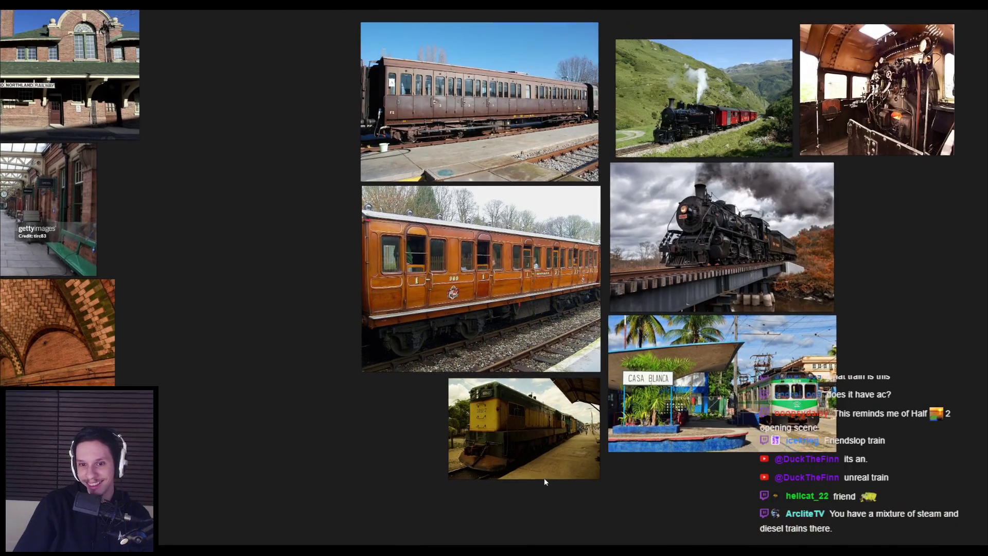
{"action": "scroll", "coordinate": [535, 414], "scroll_direction": "right", "scroll_amount": 4}
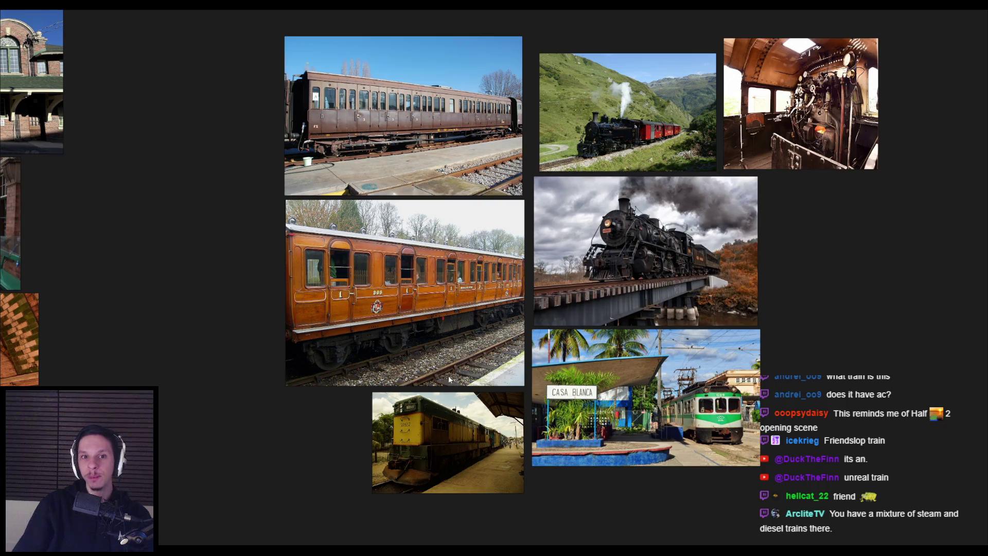
{"action": "scroll", "coordinate": [601, 309], "scroll_direction": "left", "scroll_amount": 15}
{"action": "scroll", "coordinate": [758, 412], "scroll_direction": "up", "scroll_amount": 2}
{"action": "scroll", "coordinate": [757, 413], "scroll_direction": "right", "scroll_amount": 9}
{"action": "scroll", "coordinate": [434, 183], "scroll_direction": "down", "scroll_amount": 20}
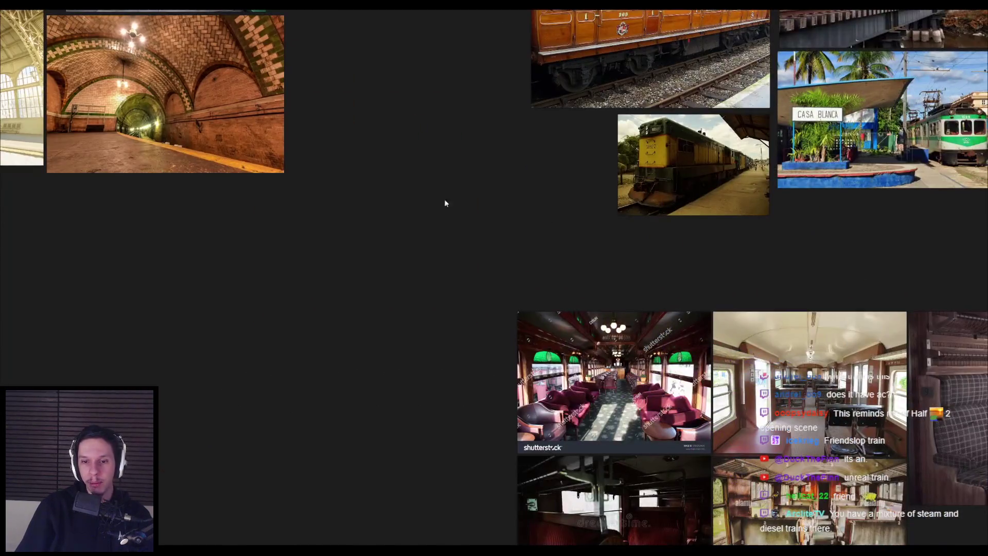
{"action": "scroll", "coordinate": [473, 294], "scroll_direction": "down", "scroll_amount": 4}
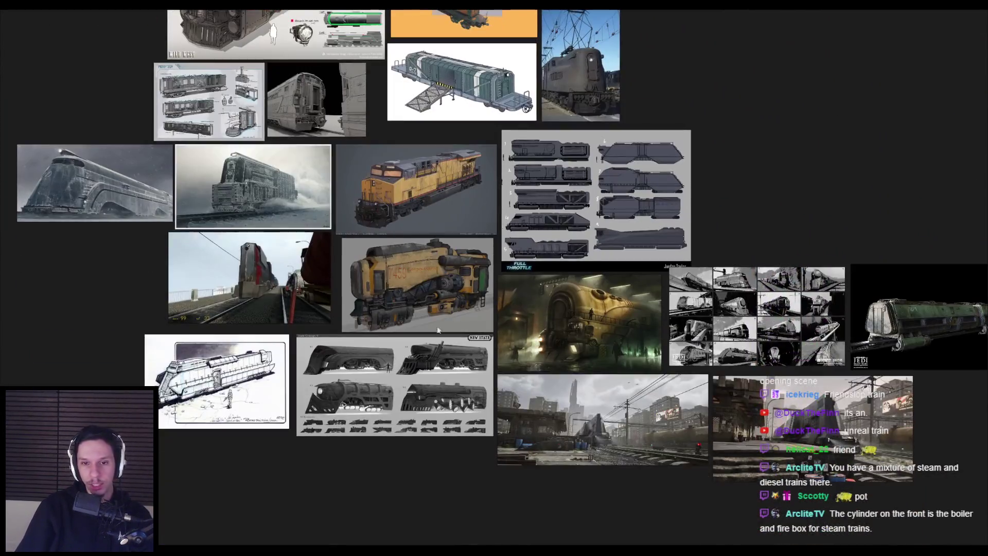
Back in Blender, orbit to a diagonal view of the cabins and deselect Cabin-1.002
{"action": "key", "text": "alt+Tab"}
{"action": "mouse_move", "coordinate": [441, 347]}
{"action": "middle_mouse_down"}
{"action": "mouse_move", "coordinate": [448, 310]}
{"action": "mouse_move", "coordinate": [561, 326]}
{"action": "mouse_move", "coordinate": [589, 341]}
{"action": "mouse_move", "coordinate": [672, 330]}
{"action": "mouse_move", "coordinate": [369, 272]}
{"action": "middle_mouse_up"}
{"action": "left_click", "coordinate": [496, 316]}
{"action": "scroll", "coordinate": [496, 315], "scroll_direction": "up", "scroll_amount": 6}
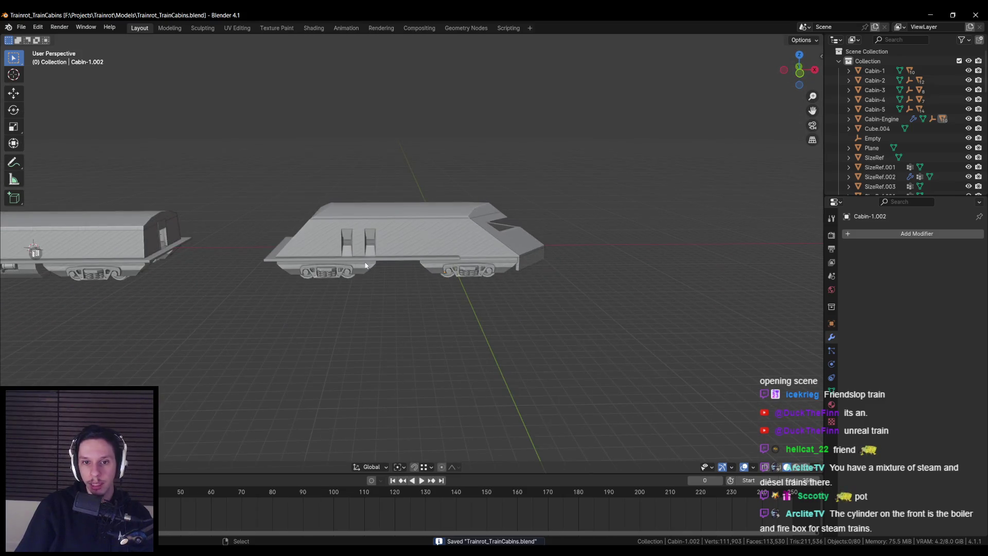
Orbit the Blender viewport until the row of train cabins is seen from the side
{"action": "mouse_move", "coordinate": [523, 266]}
{"action": "middle_mouse_down"}
{"action": "mouse_move", "coordinate": [437, 267]}
{"action": "mouse_move", "coordinate": [460, 255]}
{"action": "middle_mouse_up"}
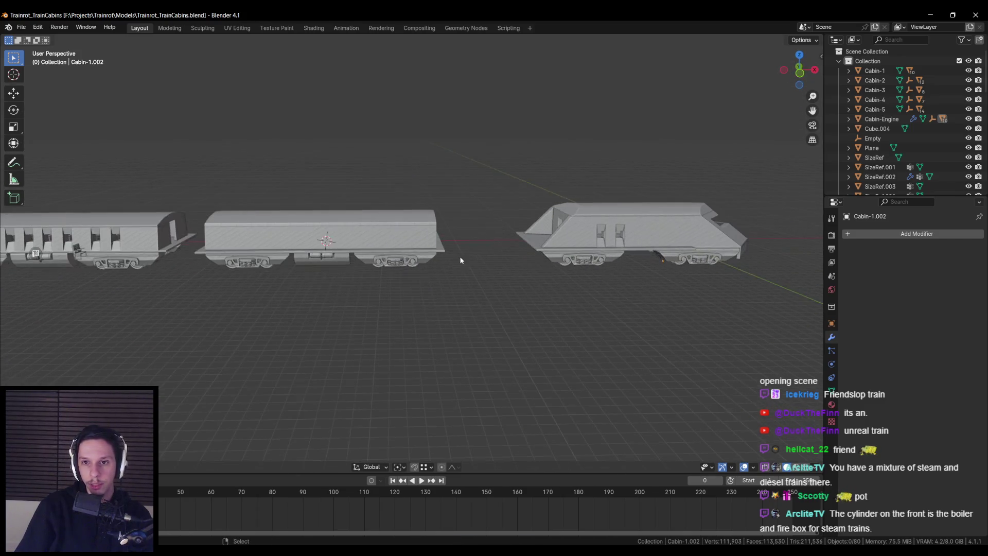
{"action": "mouse_move", "coordinate": [398, 264]}
{"action": "middle_mouse_down"}
{"action": "mouse_move", "coordinate": [507, 264]}
{"action": "mouse_move", "coordinate": [443, 311]}
{"action": "mouse_move", "coordinate": [405, 371]}
{"action": "middle_mouse_up"}
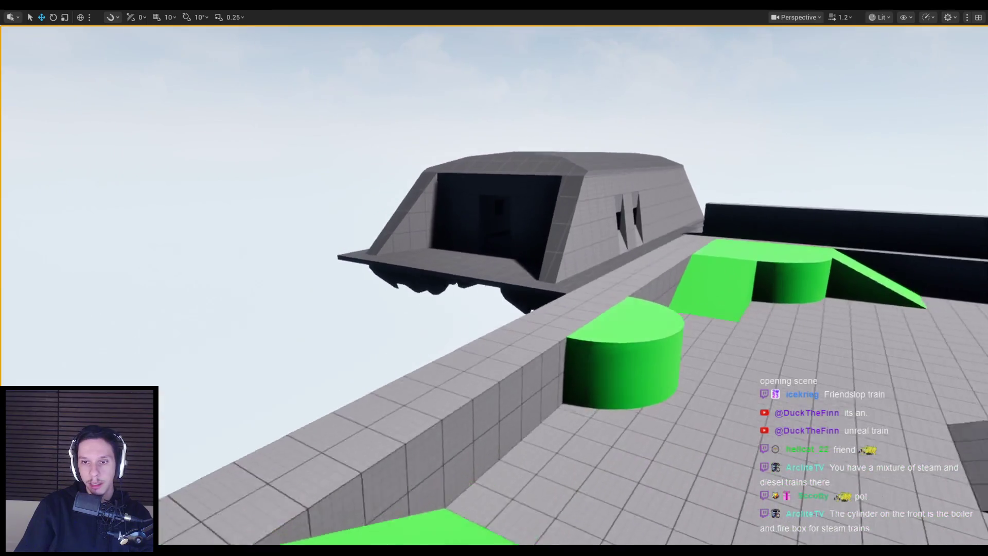
Start Play and walk past the green cylinder and ramp along the walkway to the cabin door
{"action": "key", "text": "alt+p"}
{"action": "key", "text": "w"}
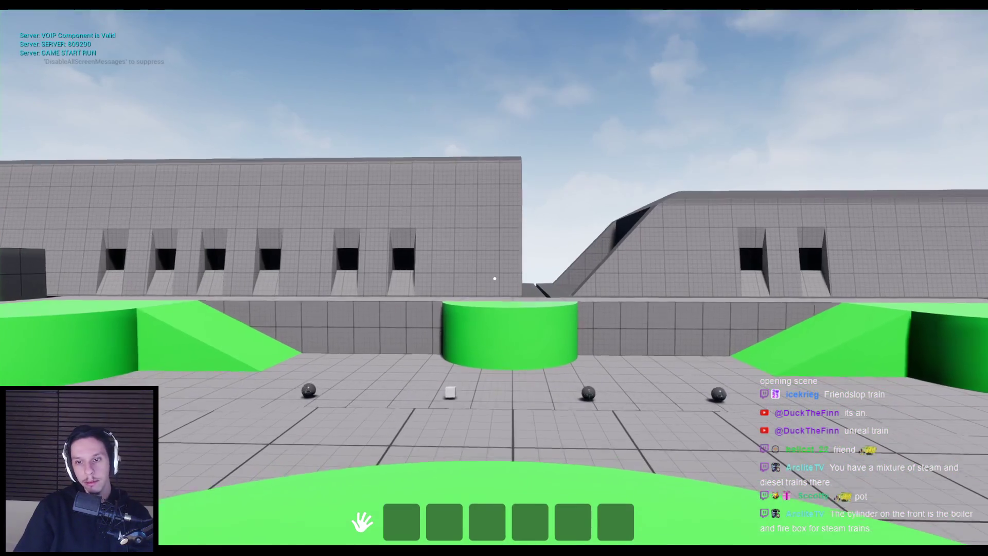
{"action": "key", "text": "w"}
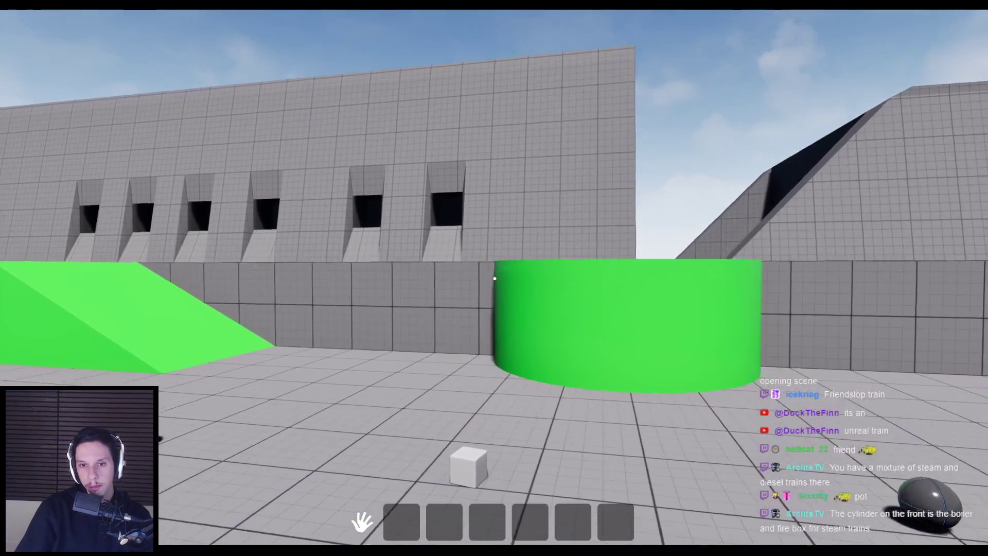
{"action": "key", "text": "w"}
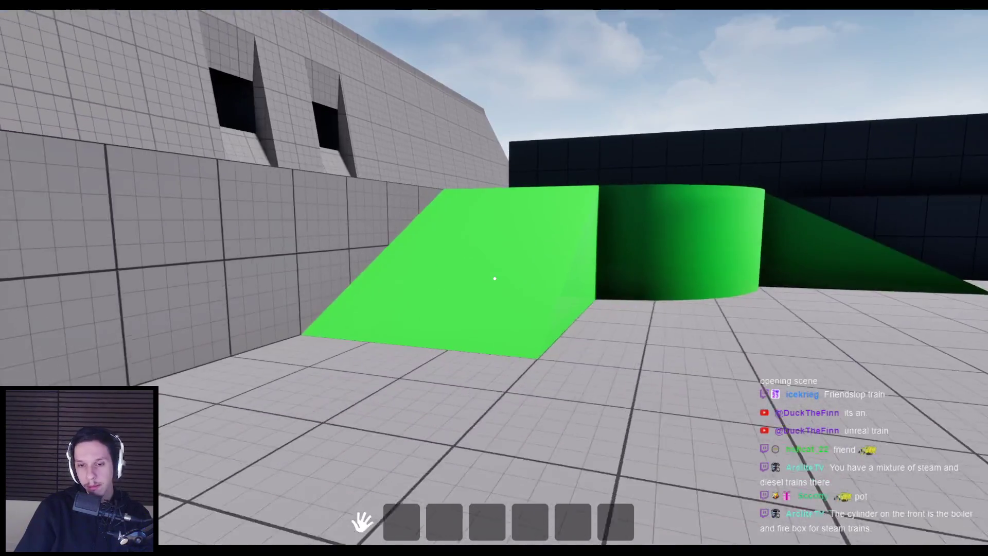
{"action": "key", "text": "w"}
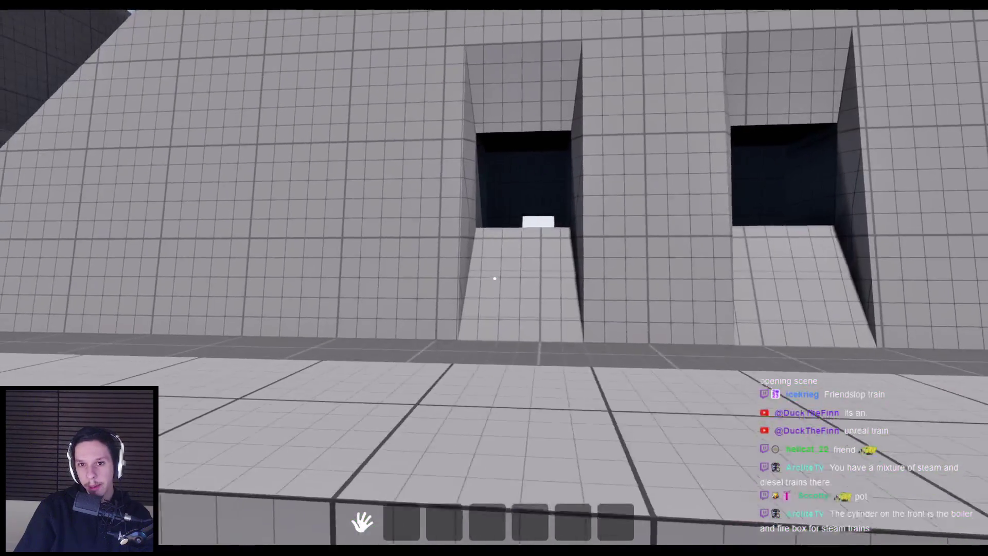
{"action": "key", "text": "w"}
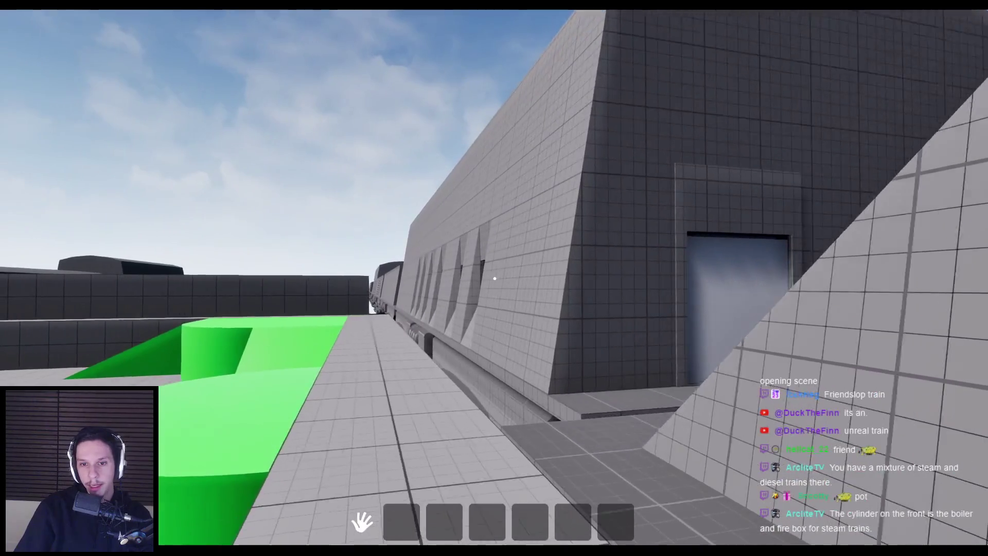
{"action": "key", "text": "w"}
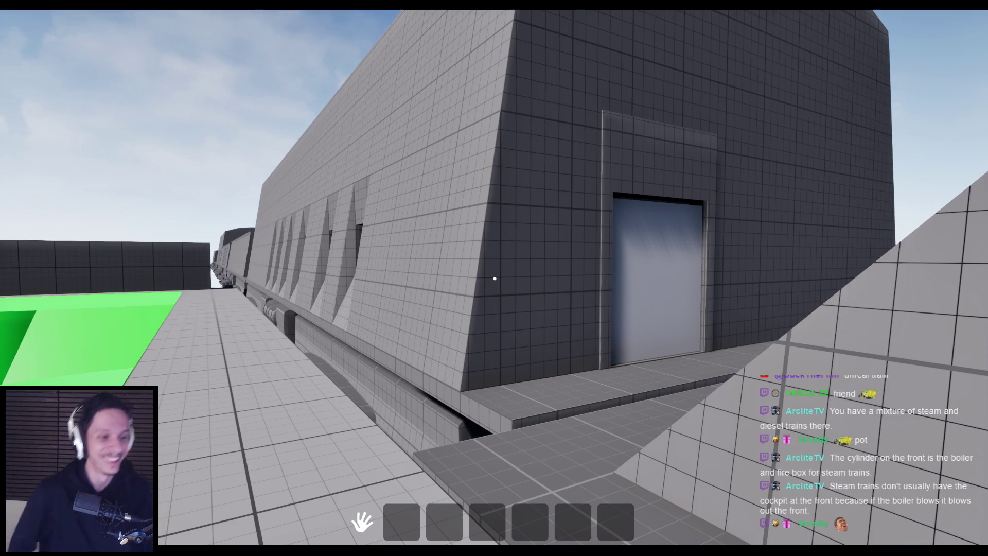
Open the cabin door, explore the dark corridor inside, then back out and stop playing
{"action": "key", "text": "w"}
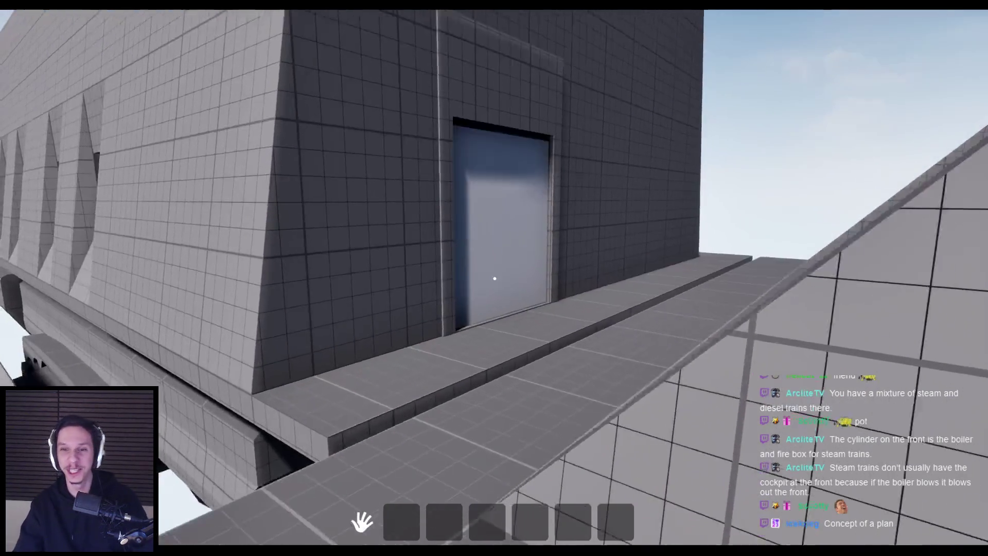
{"action": "key", "text": "w"}
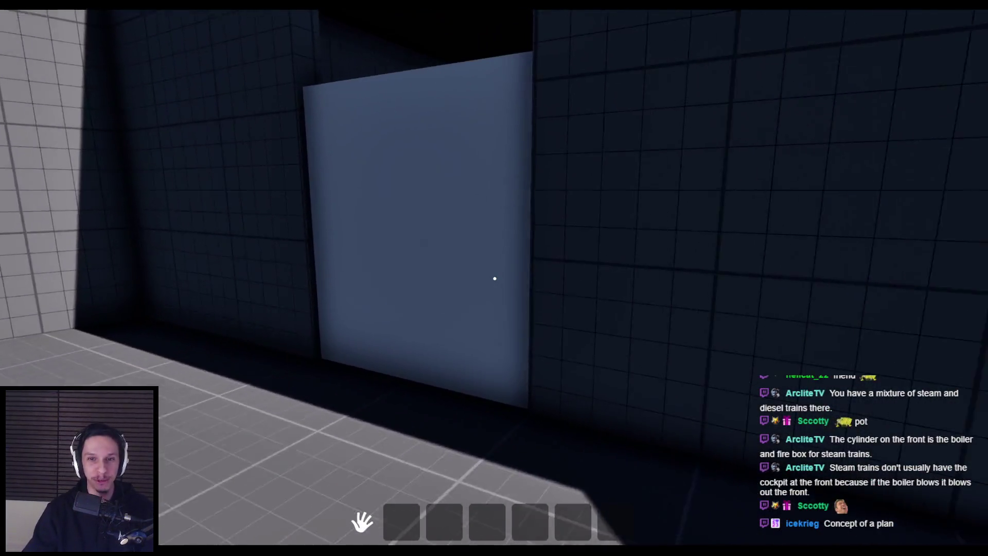
{"action": "key", "text": "w"}
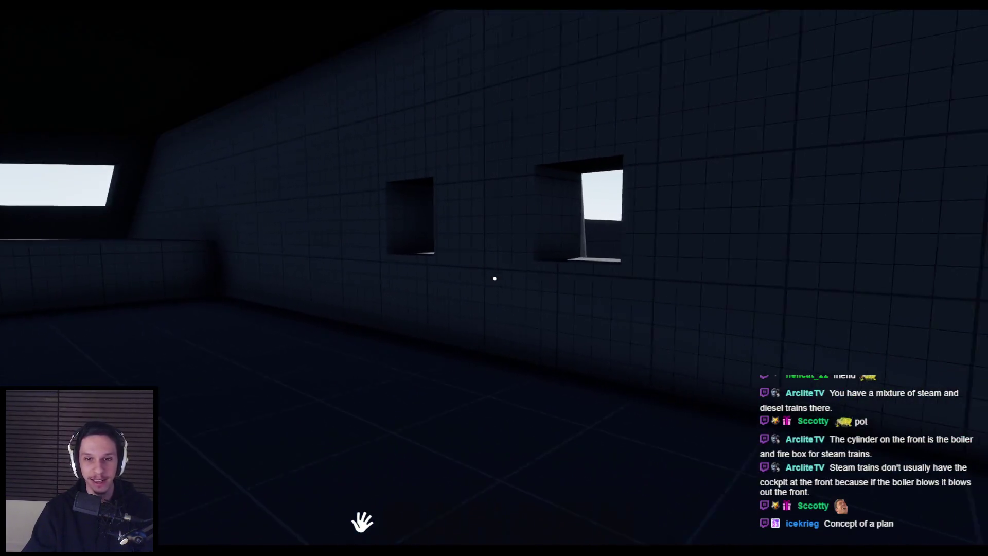
{"action": "key", "text": "w"}
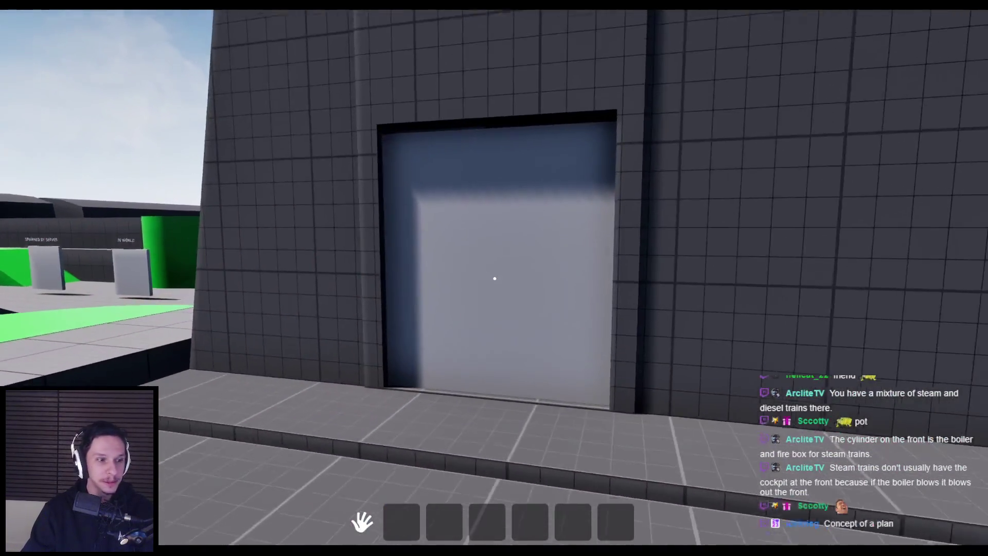
{"action": "key", "text": "w"}
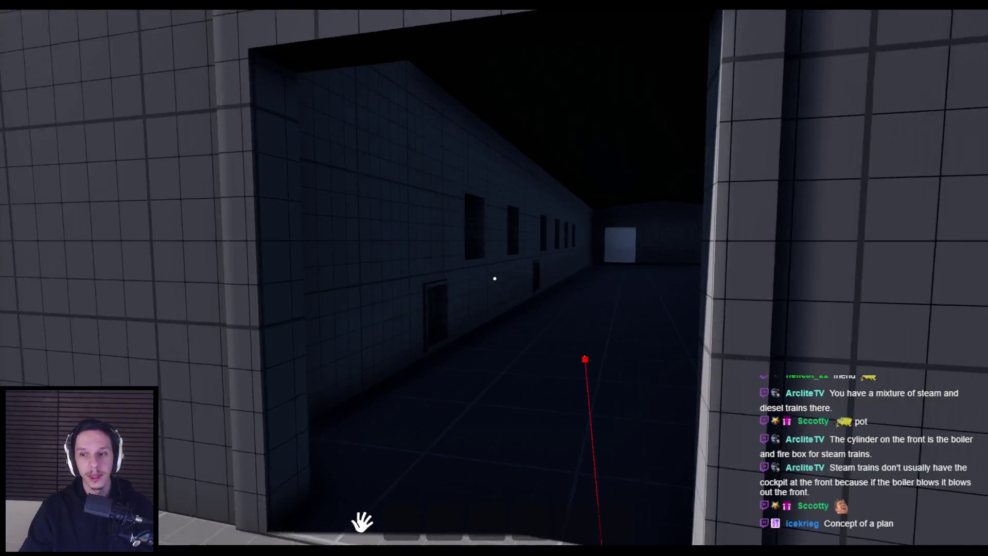
{"action": "key", "text": "w"}
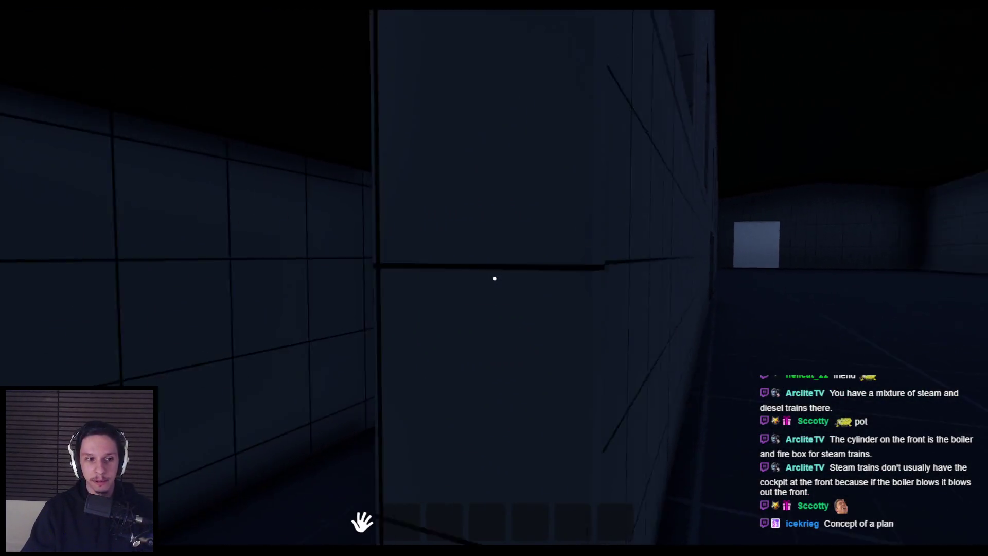
{"action": "key", "text": "w"}
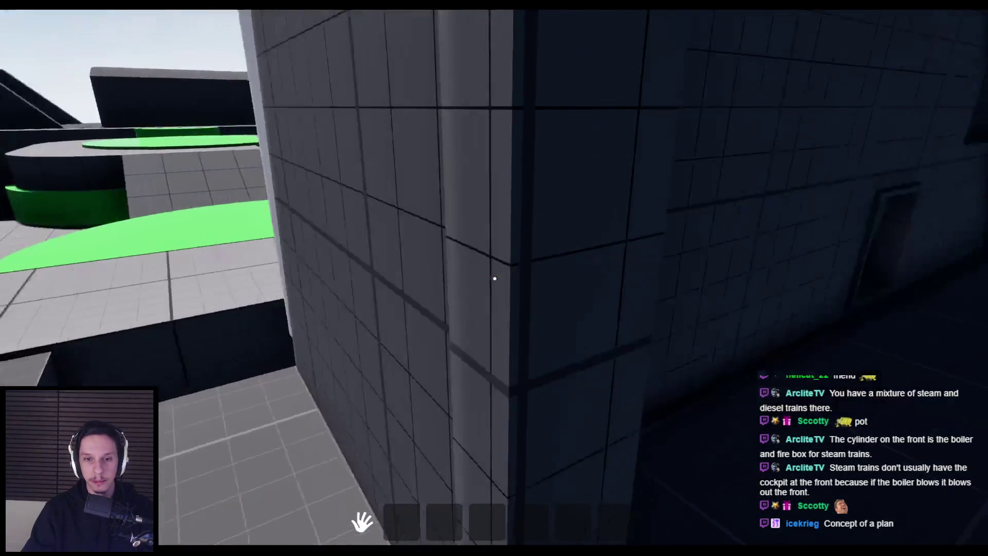
{"action": "key", "text": "s"}
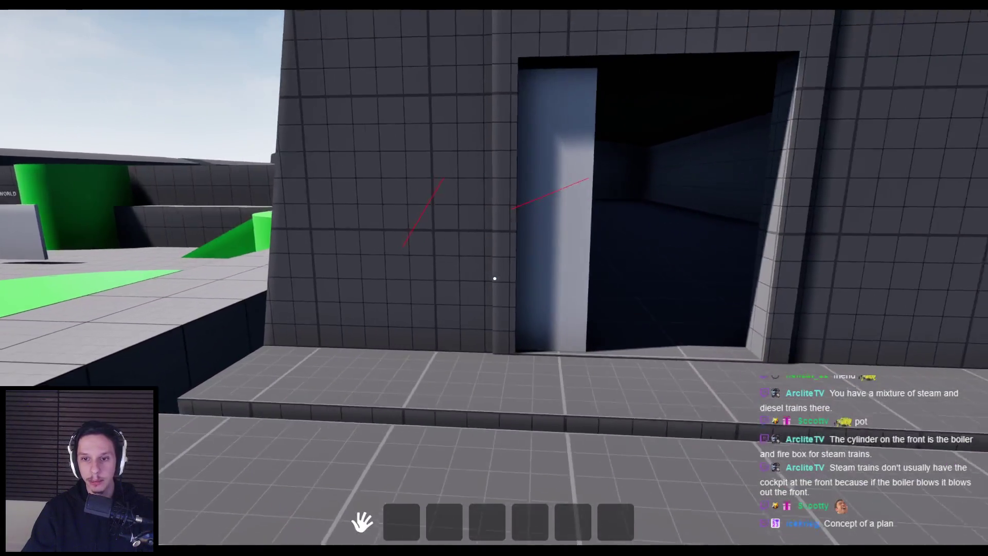
{"action": "key", "text": "Escape"}
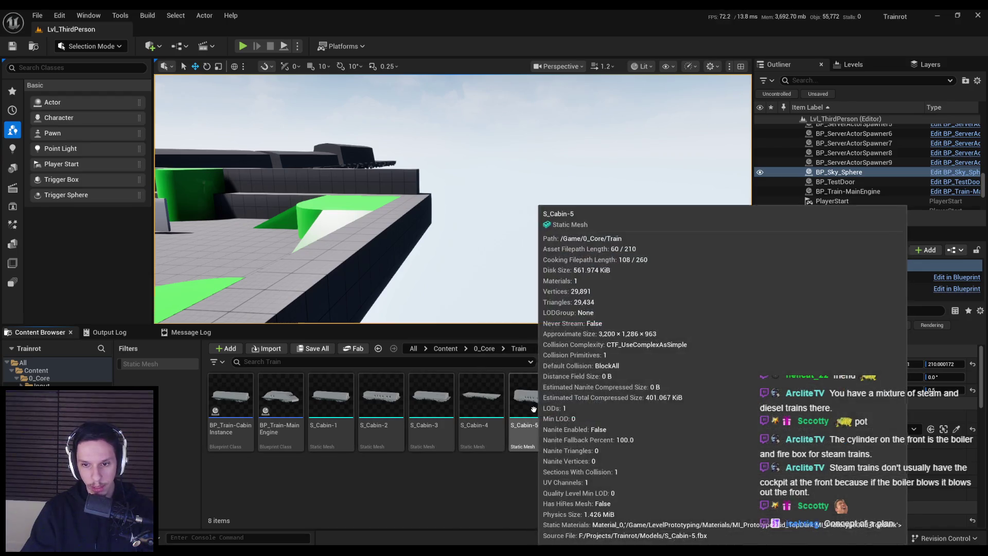
Rotate S_Cabin-5's Door2 socket to 180° yaw and Door1 to 130° yaw, then return to the level
{"action": "double_click", "coordinate": [533, 399]}
{"action": "right_click_drag", "start_coordinate": [415, 292], "coordinate": [378, 315]}
{"action": "left_click", "coordinate": [356, 305]}
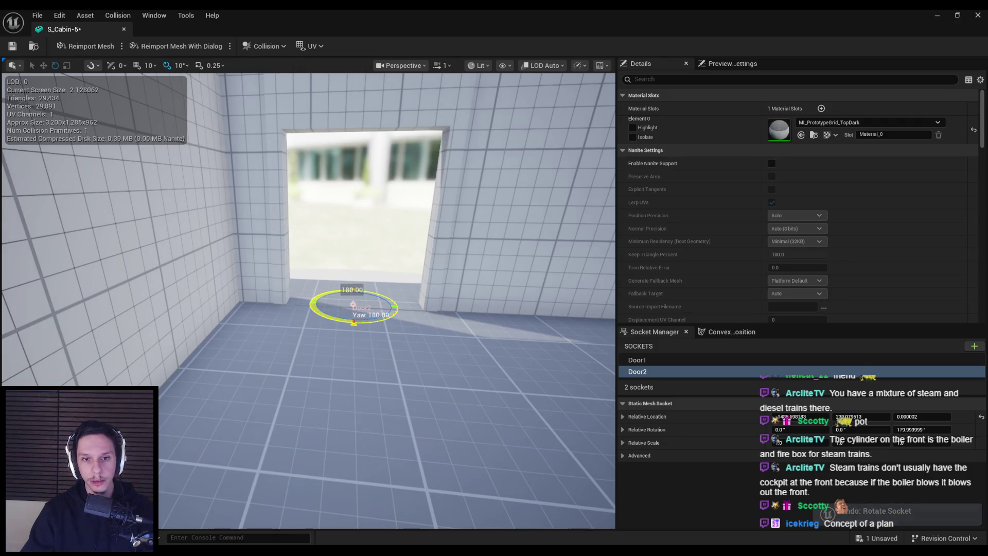
{"action": "key", "text": "w"}
{"action": "right_click_drag", "start_coordinate": [356, 304], "coordinate": [231, 308]}
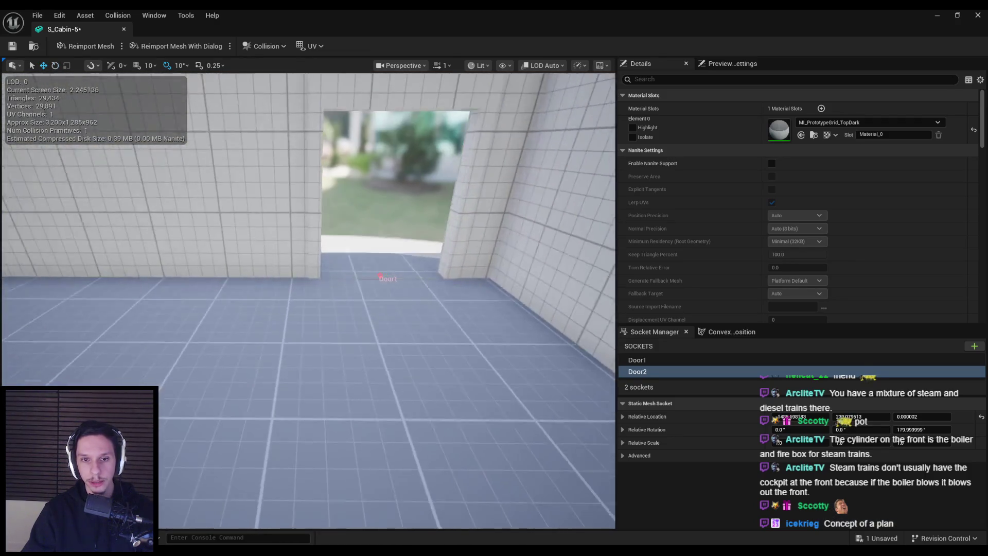
{"action": "scroll", "coordinate": [393, 326], "scroll_direction": "up", "scroll_amount": 3}
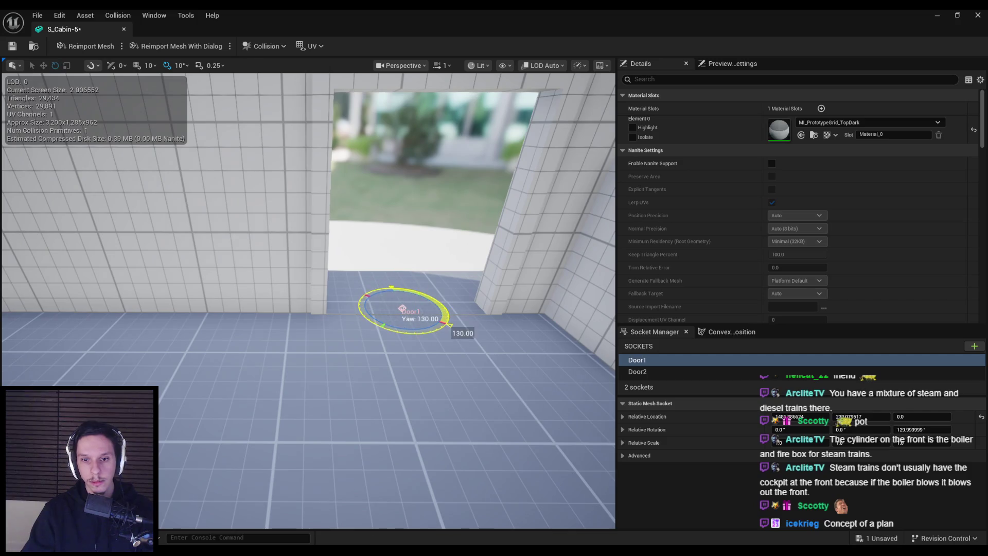
{"action": "key", "text": "alt+Tab"}
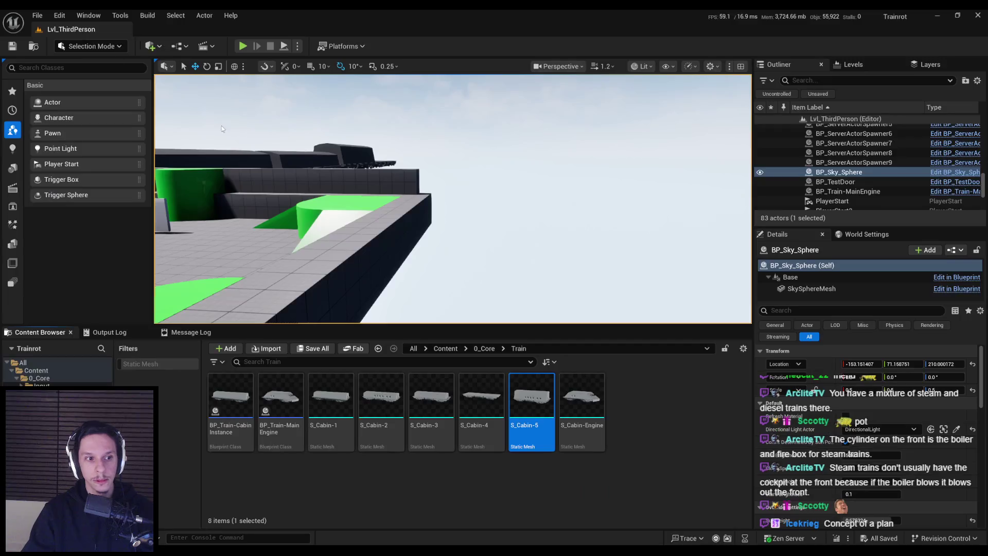
Start Play and walk past the green ramps to the cabin, opening its door into the corridor
{"action": "left_click", "coordinate": [242, 46]}
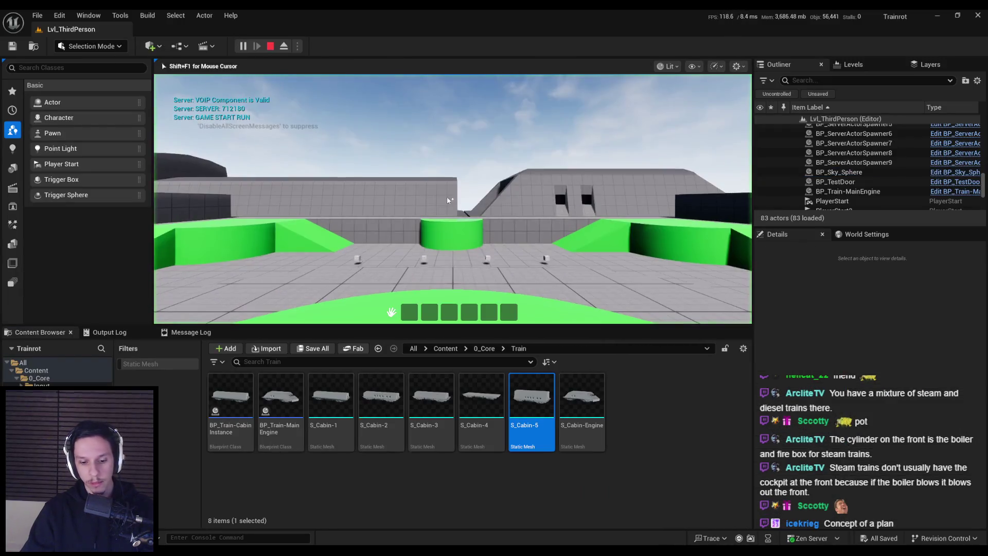
{"action": "key", "text": "F11"}
{"action": "key", "text": "w"}
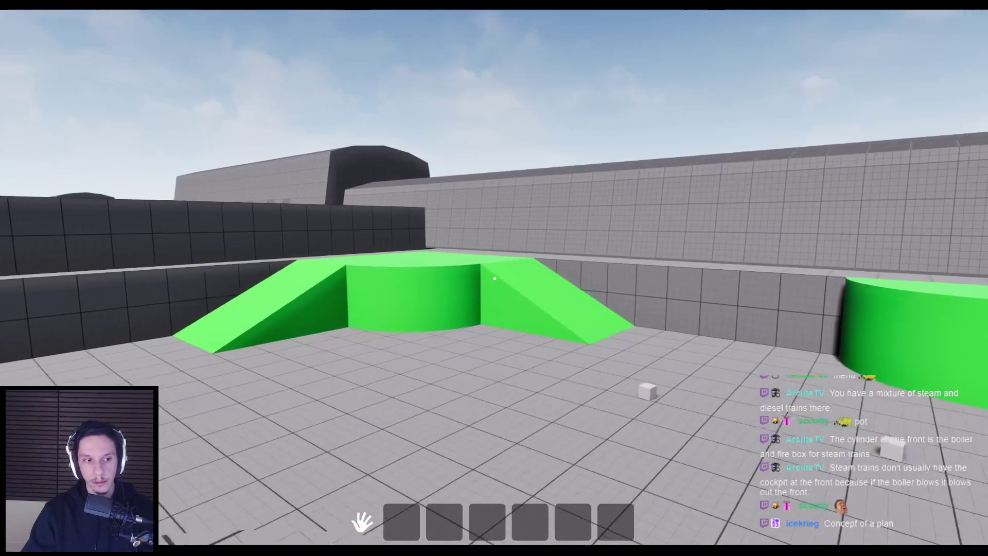
{"action": "key", "text": "w"}
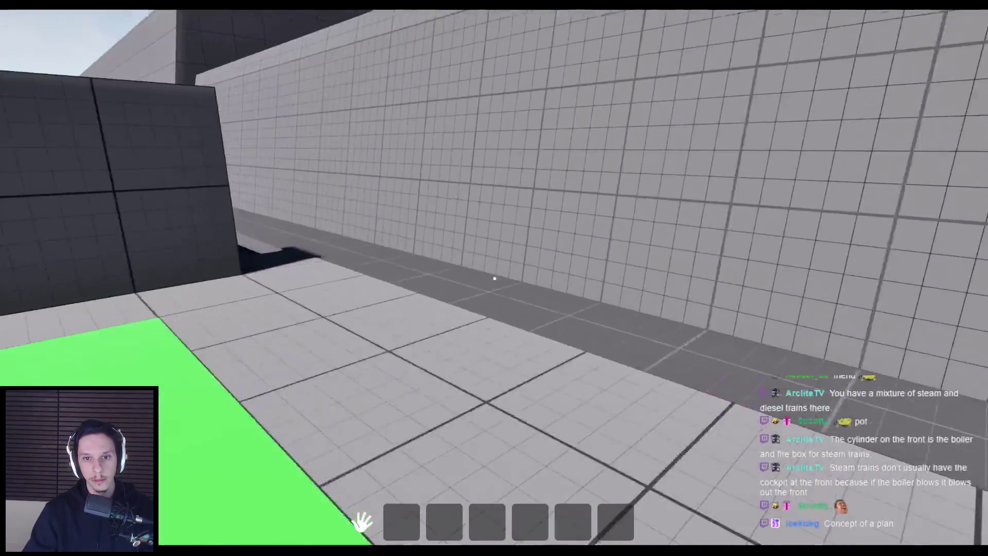
{"action": "key", "text": "w"}
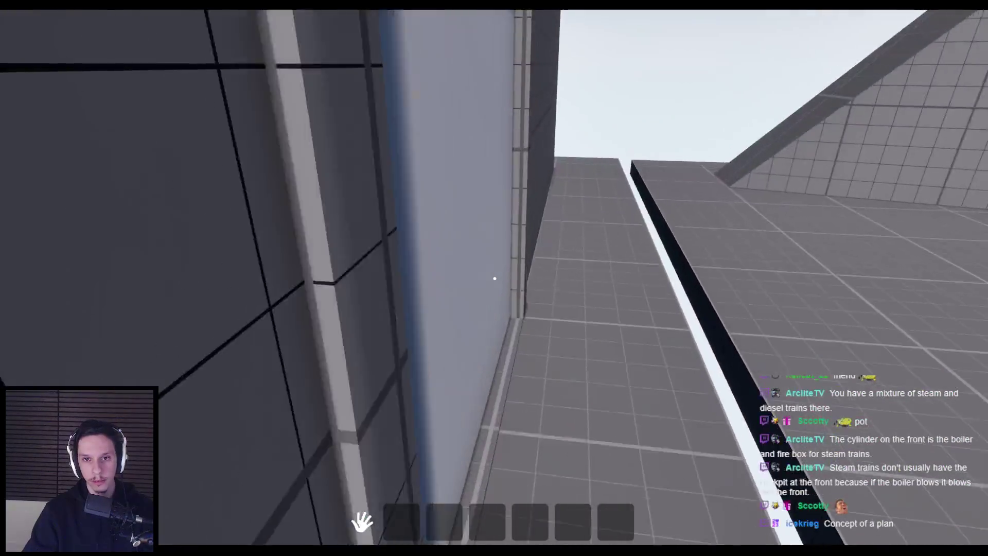
{"action": "key", "text": "w"}
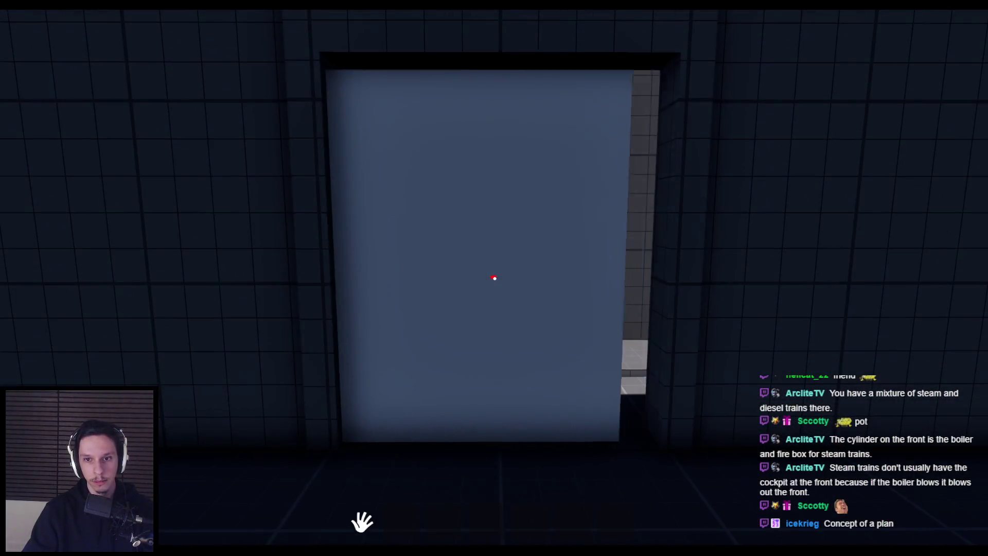
{"action": "key", "text": "w"}
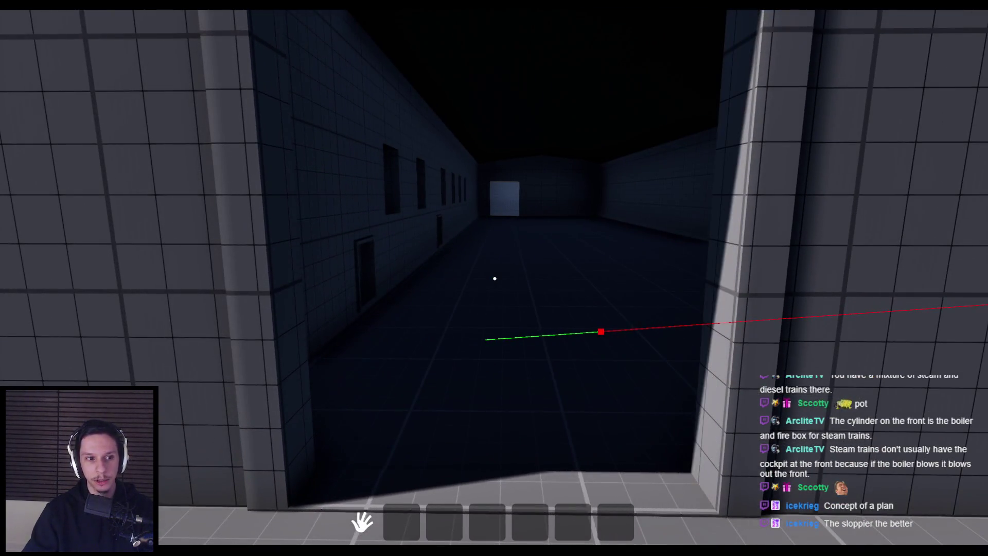
Walk down the corridor so the next door slides open, explore the dark cabin, then approach a window
{"action": "key", "text": "w"}
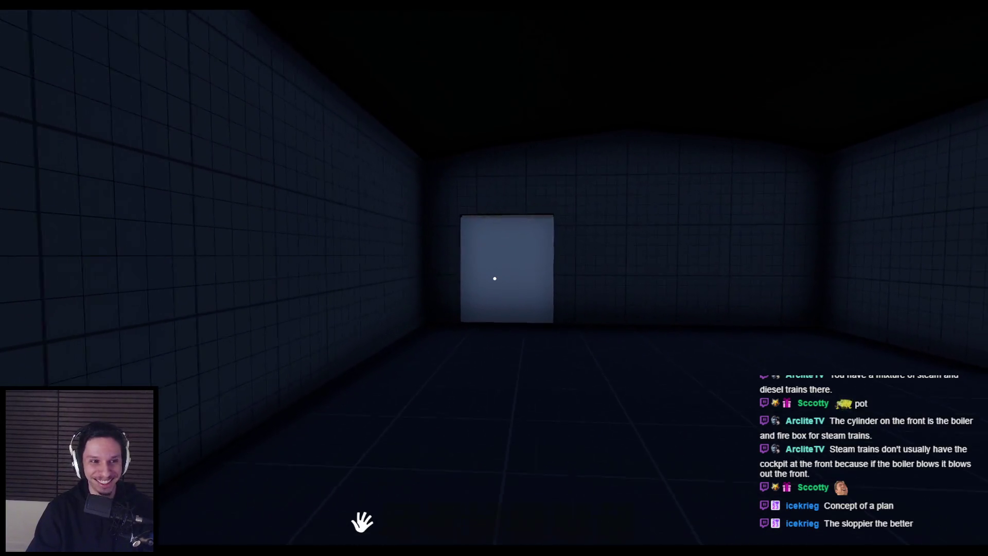
{"action": "key", "text": "w"}
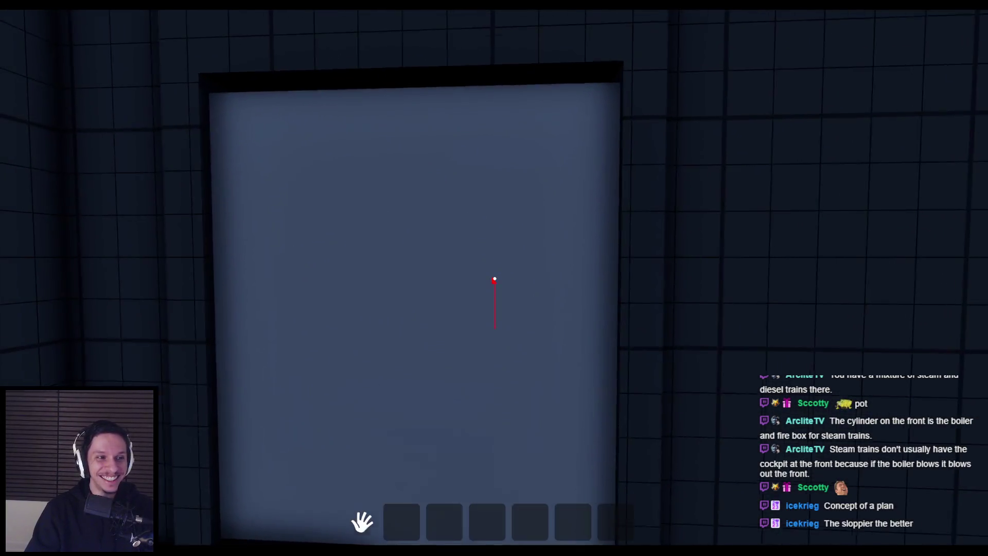
{"action": "key", "text": "w"}
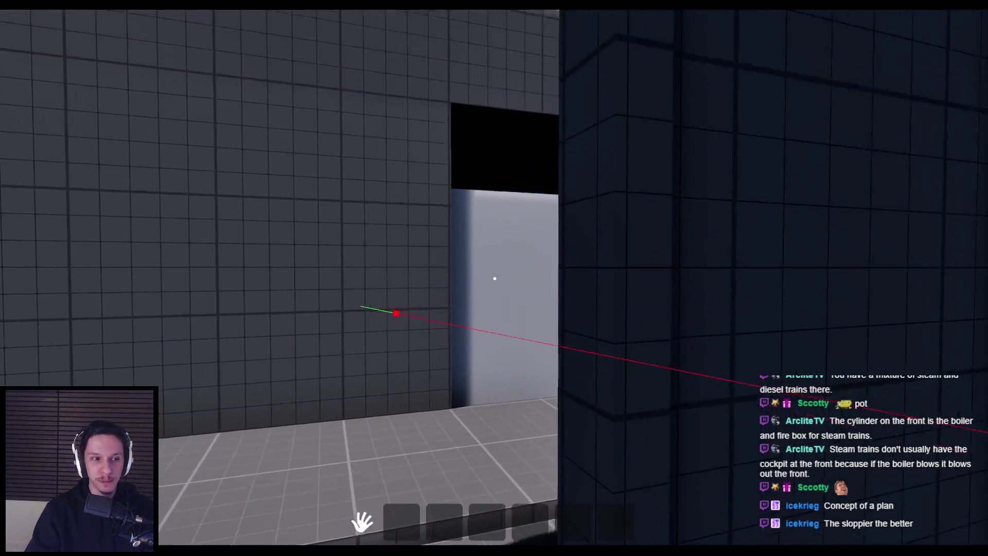
{"action": "key", "text": "w"}
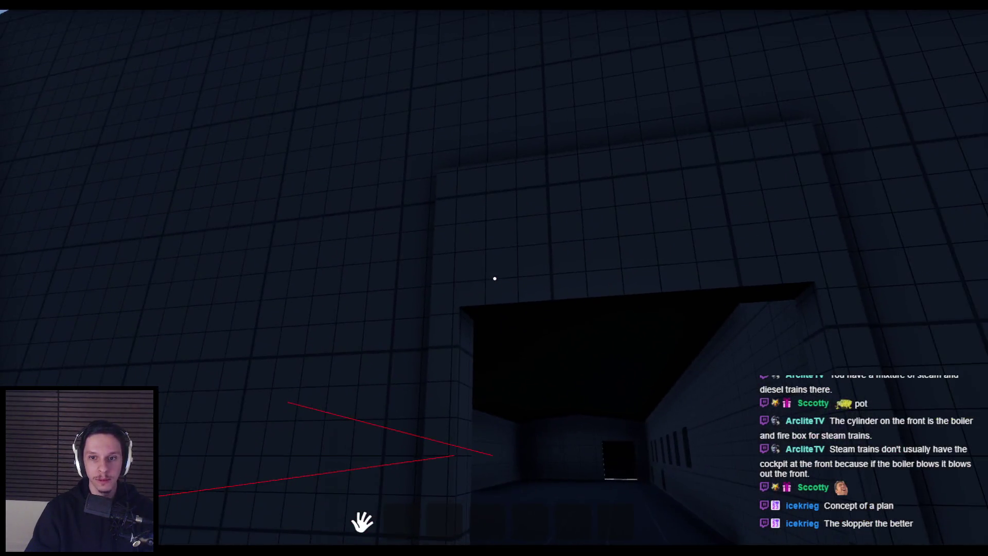
{"action": "key", "text": "w"}
{"action": "key", "text": "w"}
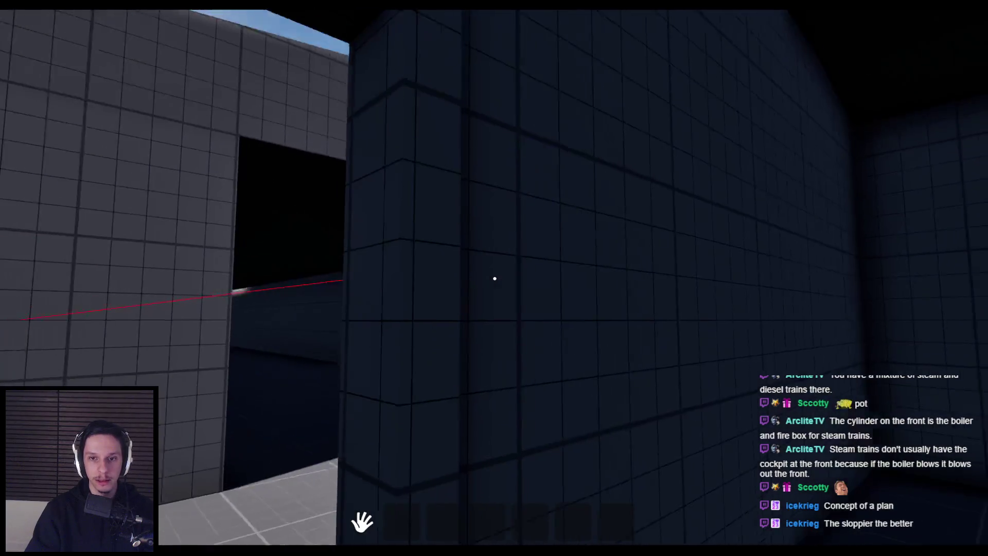
{"action": "key", "text": "w"}
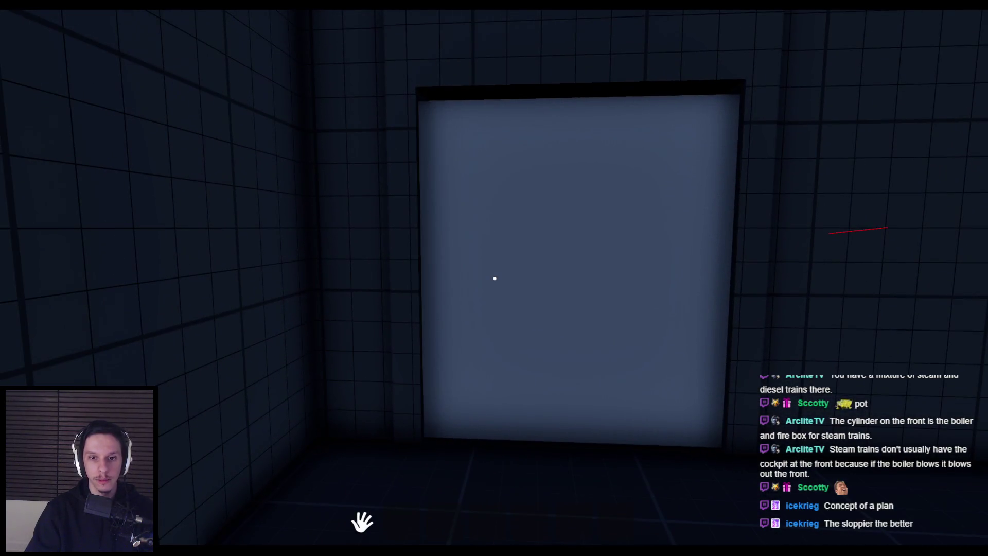
{"action": "key", "text": "s"}
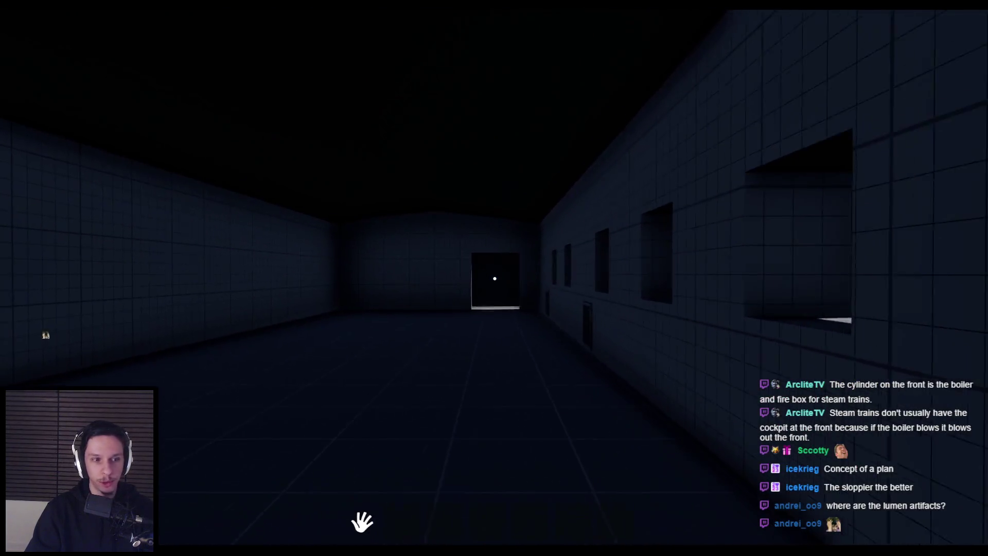
{"action": "key", "text": "w"}
{"action": "key", "text": "w"}
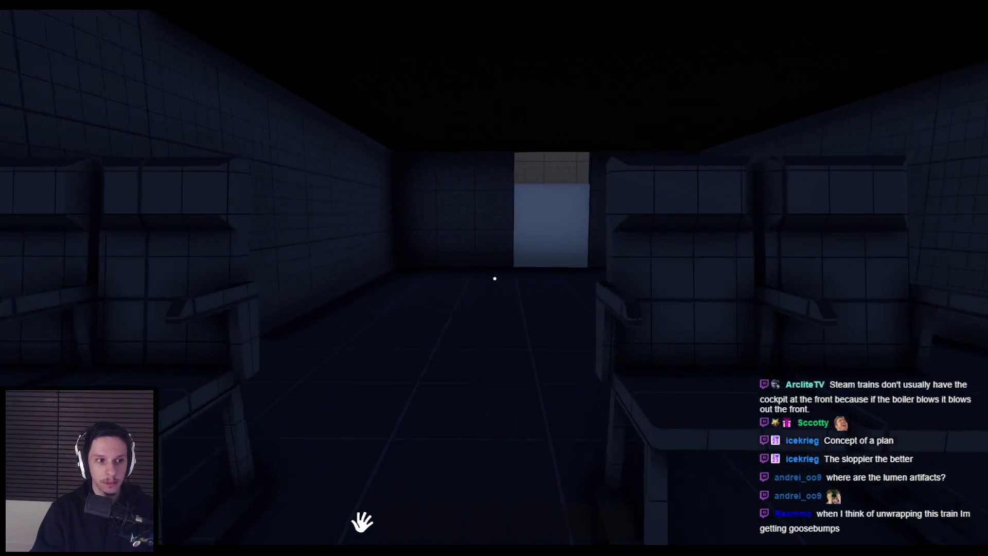
Fire interaction traces at the wall and door, walk the corridor, open the end door and view the entrance
{"action": "left_click", "coordinate": [362, 521]}
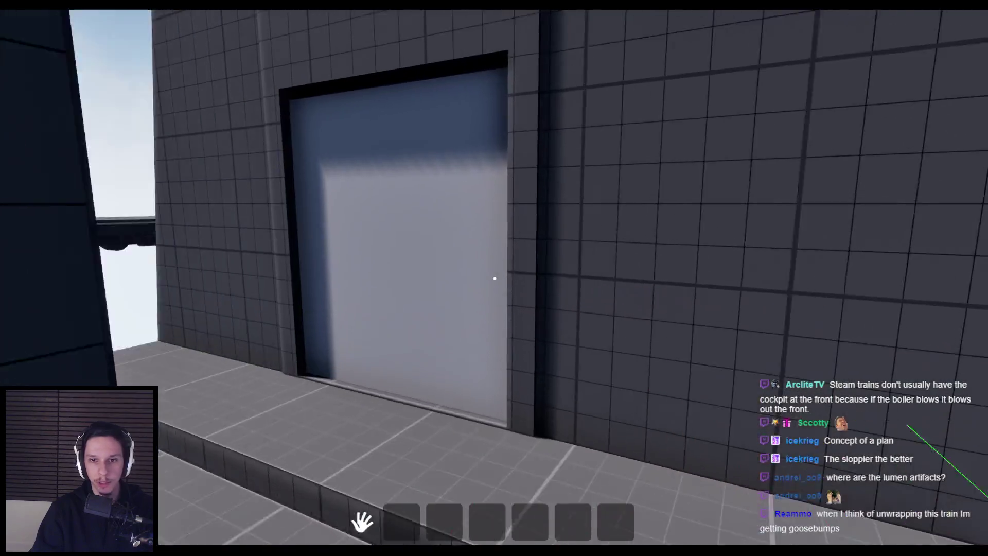
{"action": "left_click", "coordinate": [495, 278]}
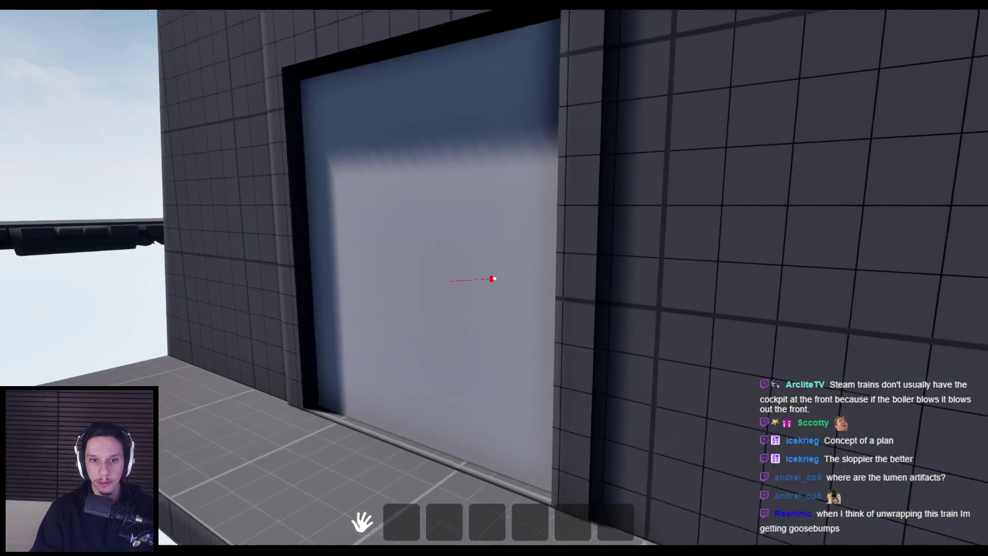
{"action": "key", "text": "w"}
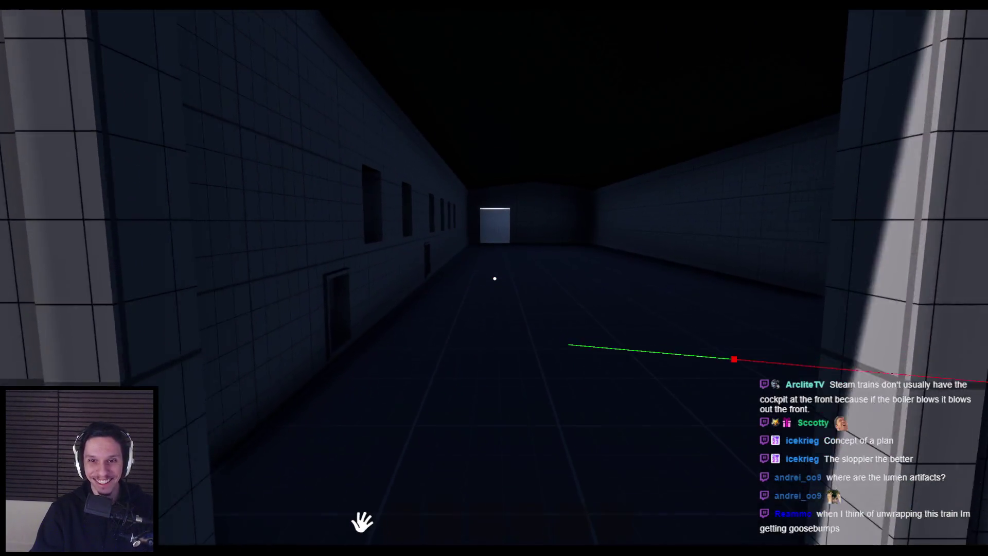
{"action": "key", "text": "w"}
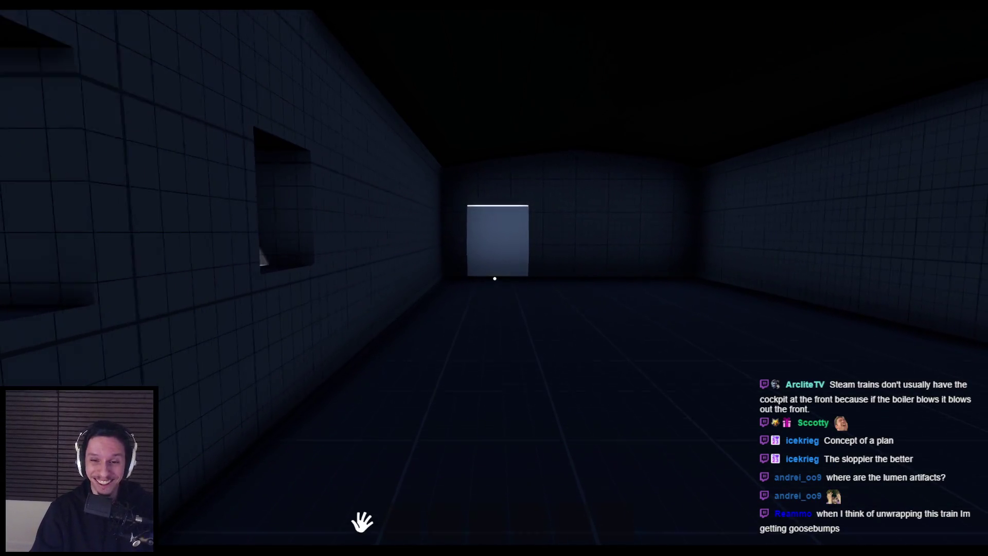
{"action": "key", "text": "w"}
{"action": "key", "text": "w"}
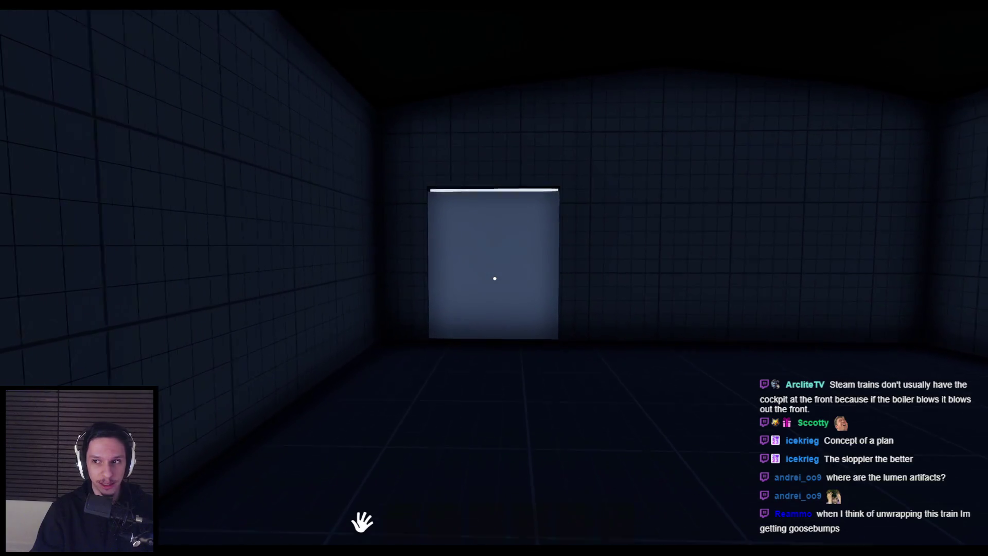
{"action": "key", "text": "e"}
{"action": "key", "text": "w"}
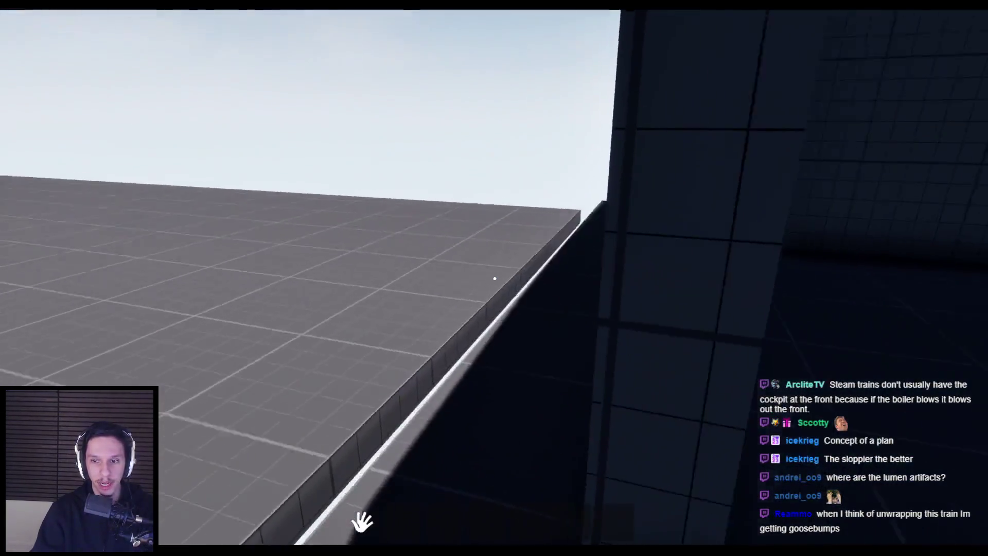
{"action": "mouse_move", "coordinate": [494, 278]}
{"action": "key", "text": "s"}
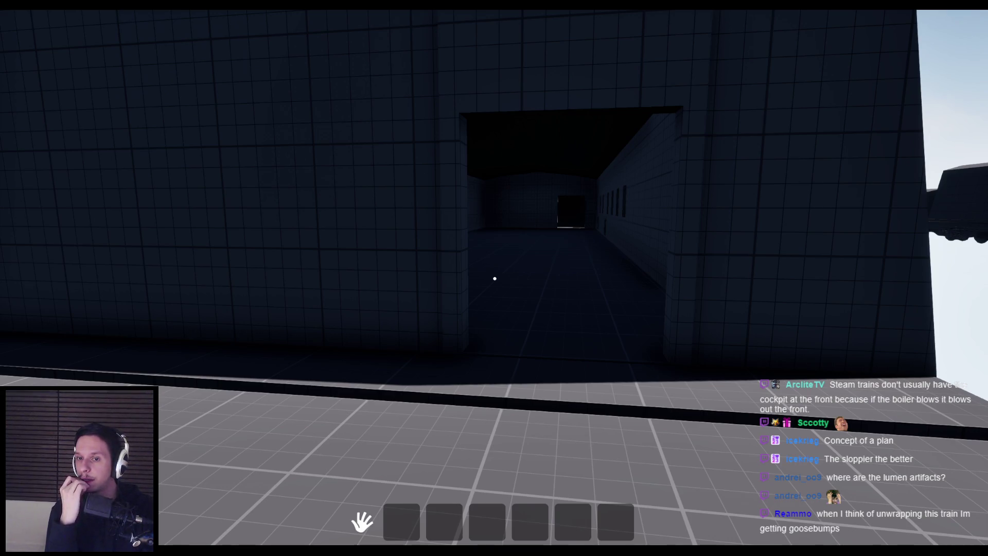
{"action": "key", "text": "s"}
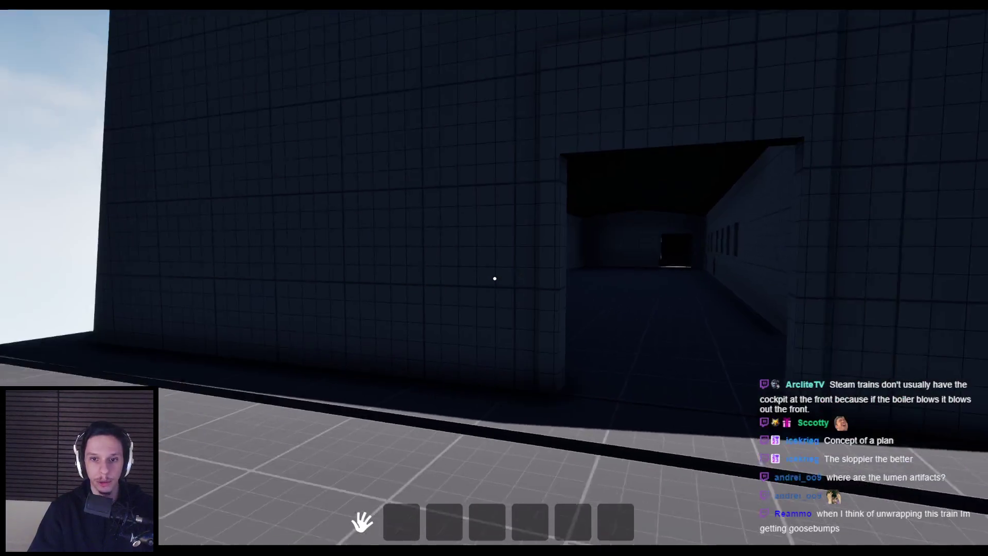
{"action": "key", "text": "s"}
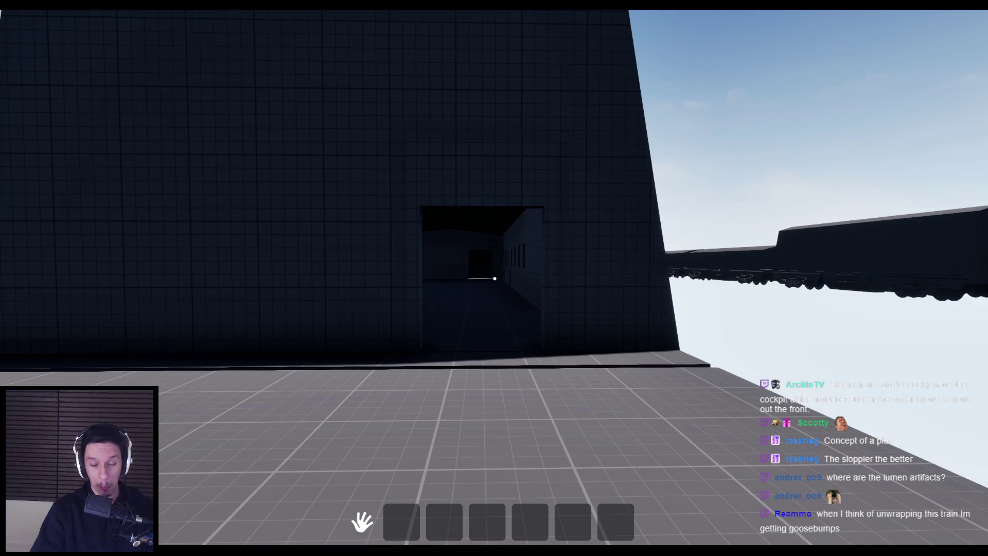
Walk back through the long corridor to the far doorway and test the next door
{"action": "key", "text": "w"}
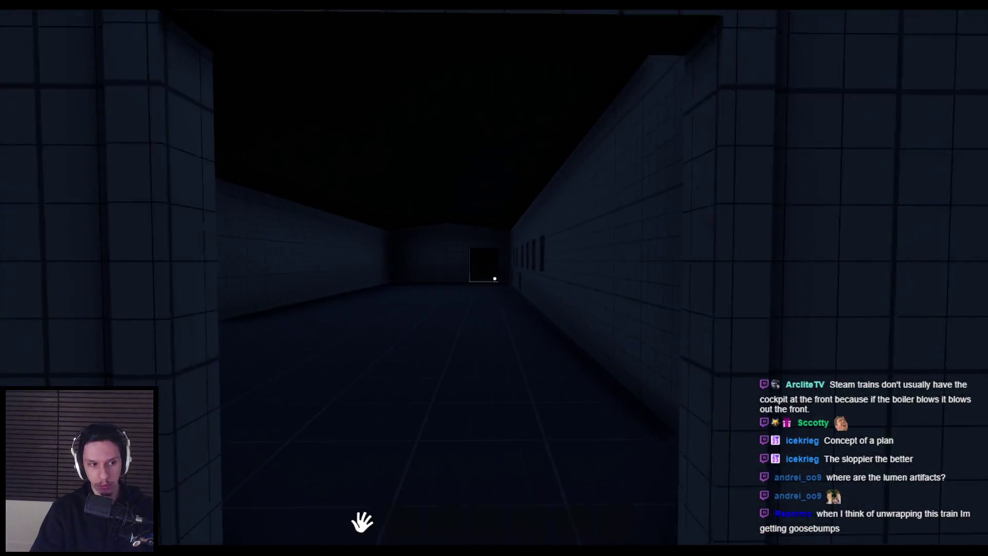
{"action": "key", "text": "w"}
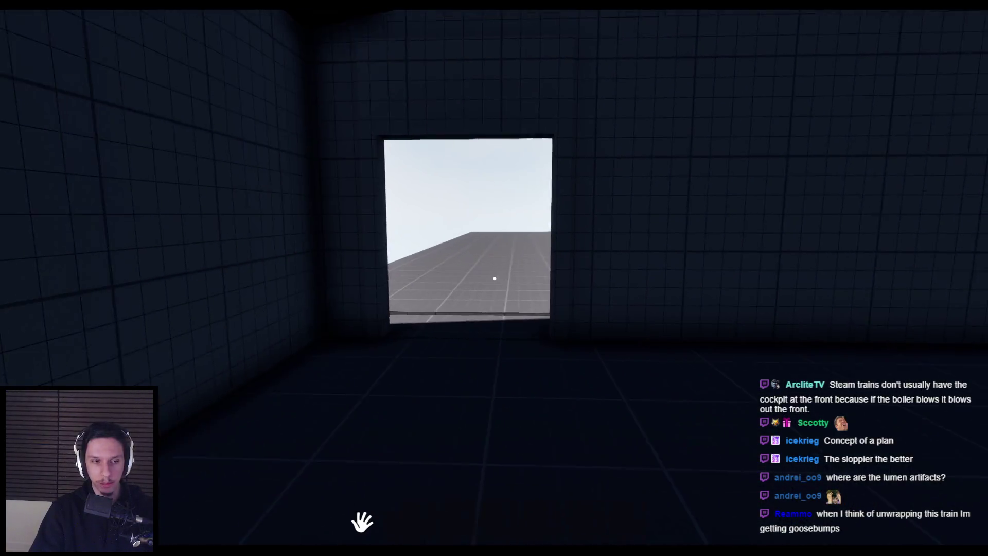
{"action": "key", "text": "w"}
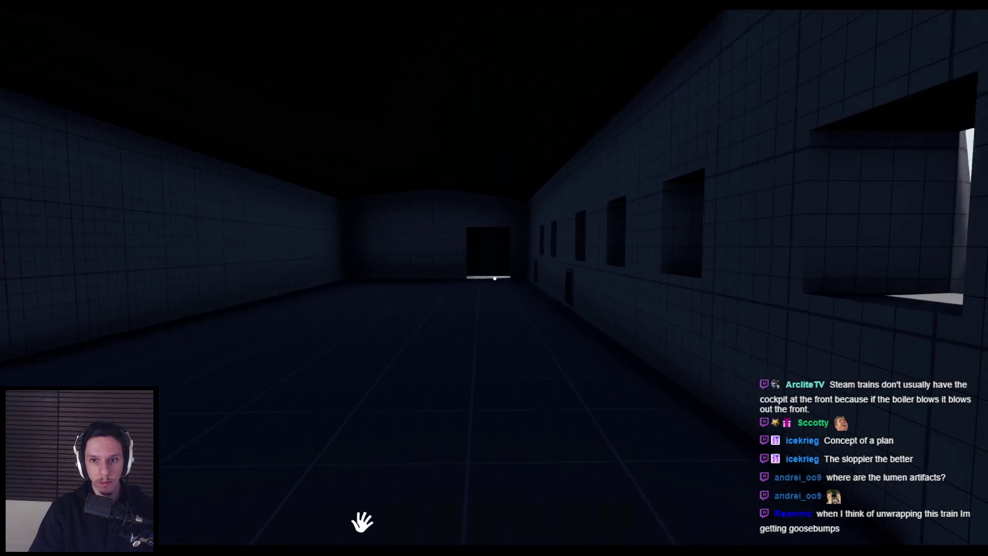
{"action": "key", "text": "w"}
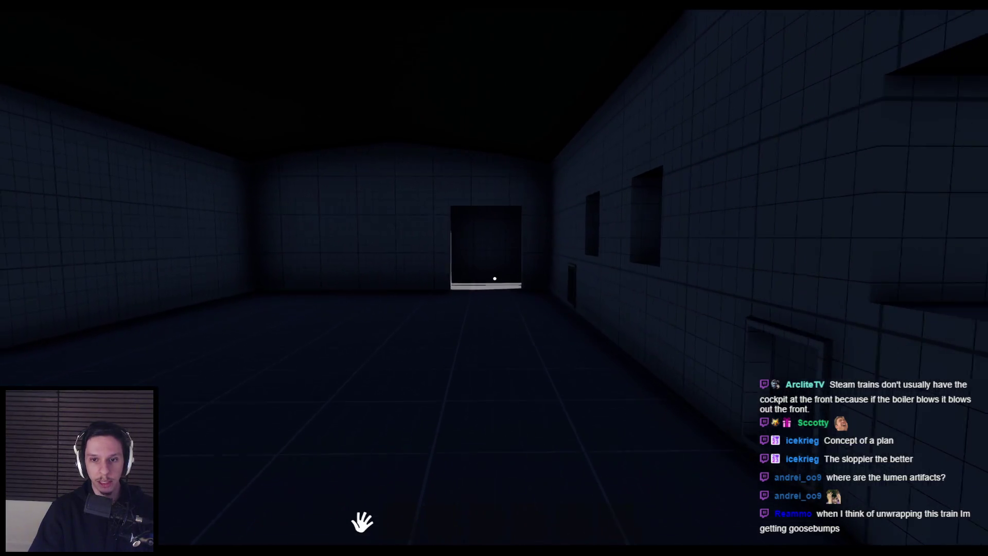
{"action": "key", "text": "w"}
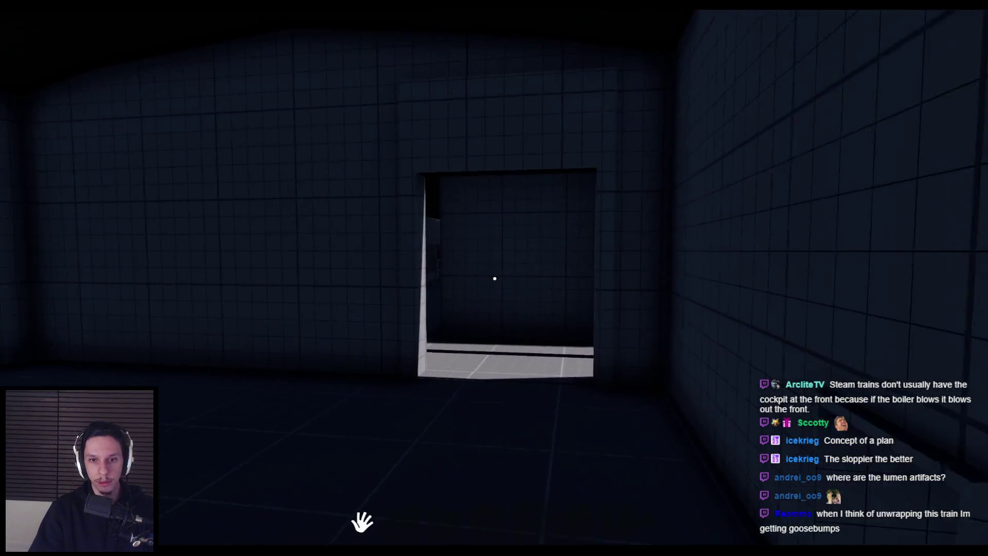
{"action": "key", "text": "w"}
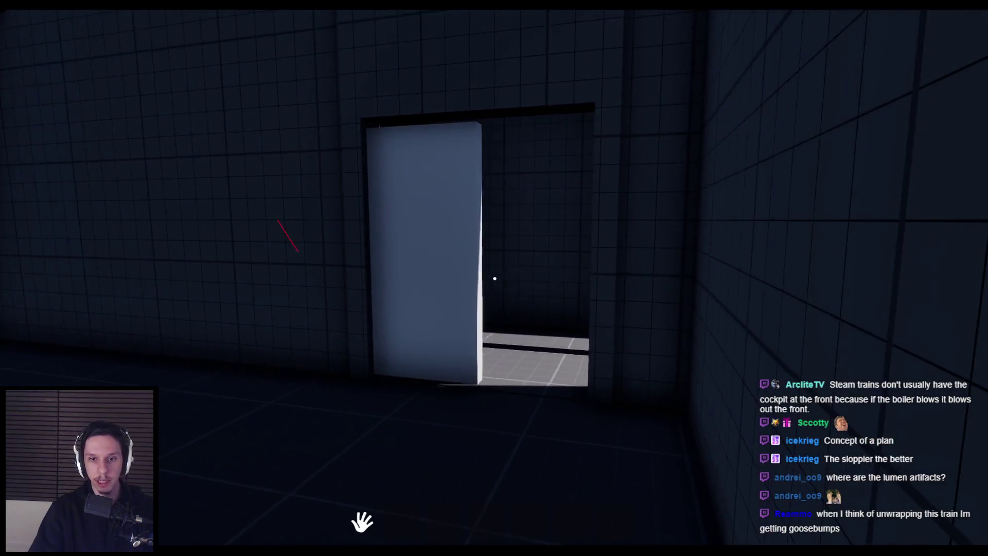
{"action": "key", "text": "w"}
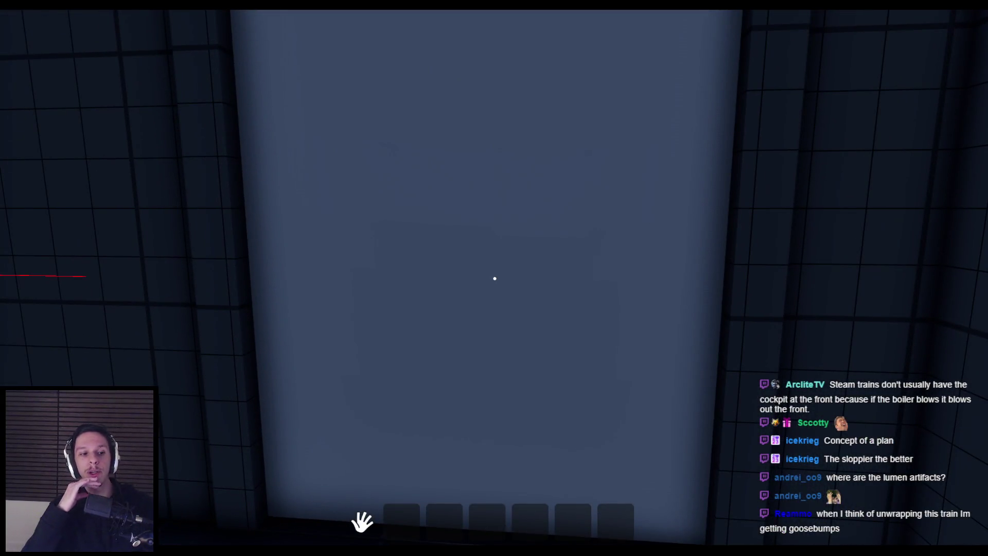
Return through the tiled room and corridor into the seated carriage, walking toward its doorway
{"action": "key", "text": "w"}
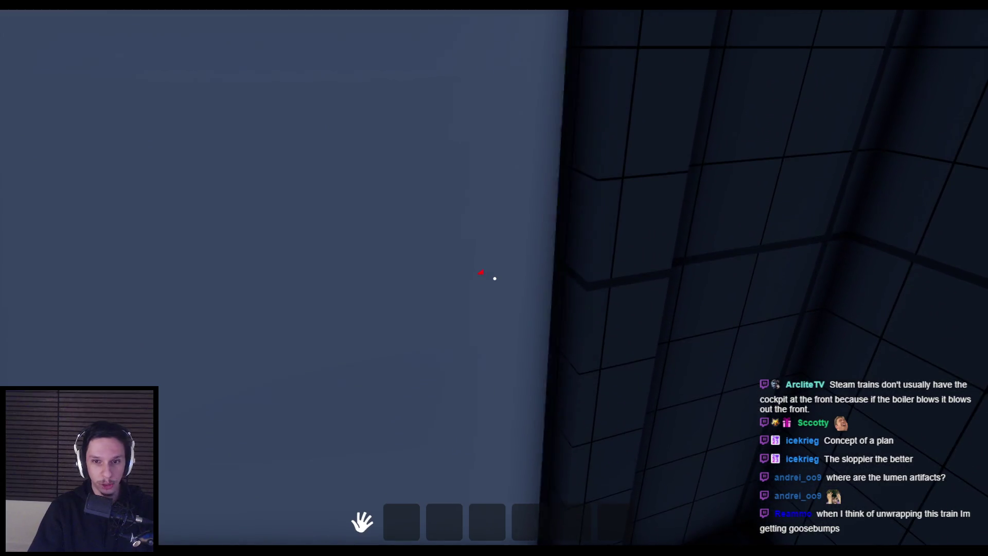
{"action": "key", "text": "w"}
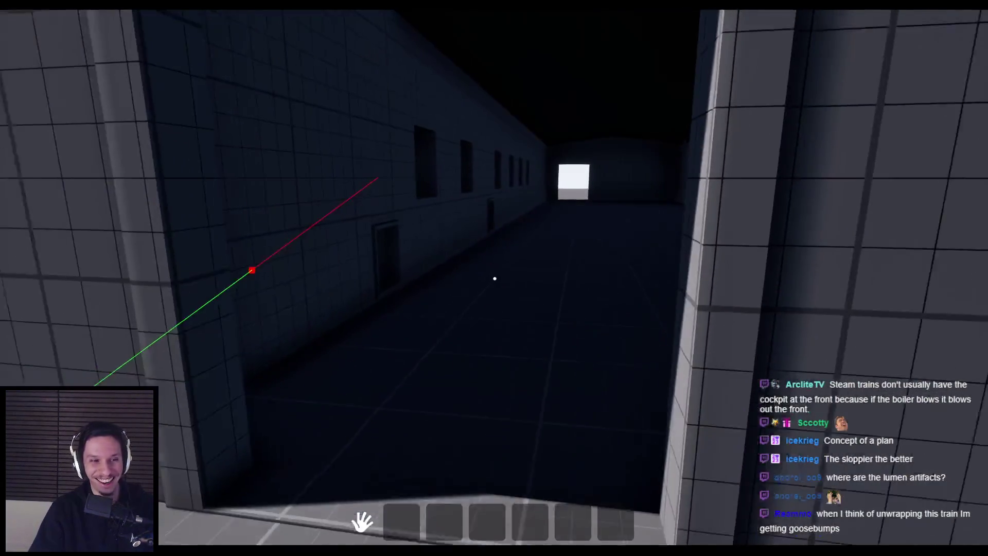
{"action": "key", "text": "w"}
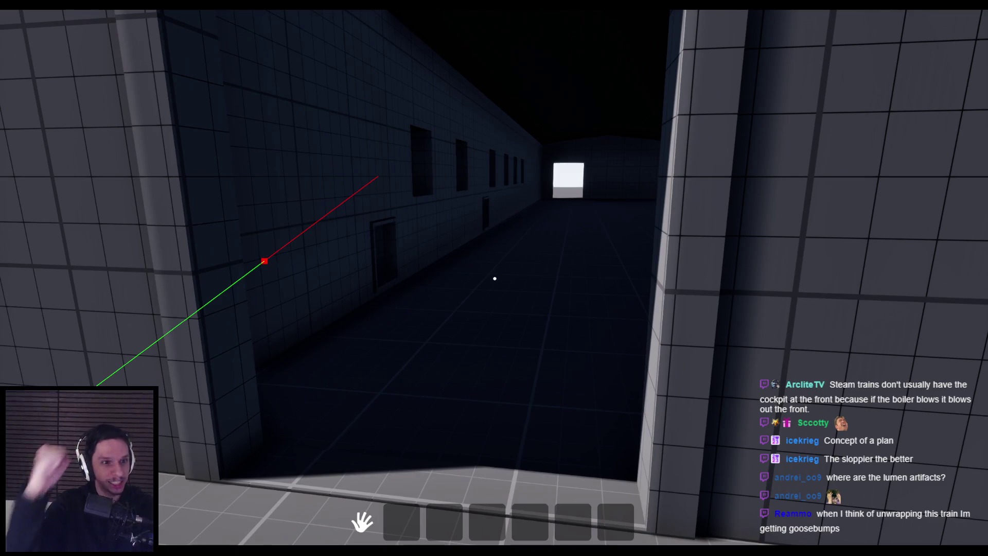
{"action": "key", "text": "w"}
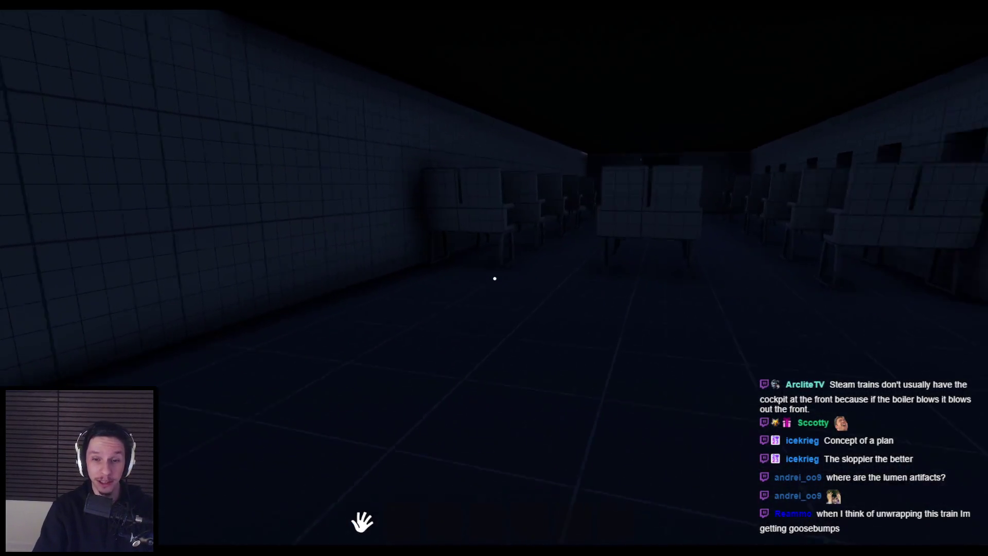
{"action": "key", "text": "w"}
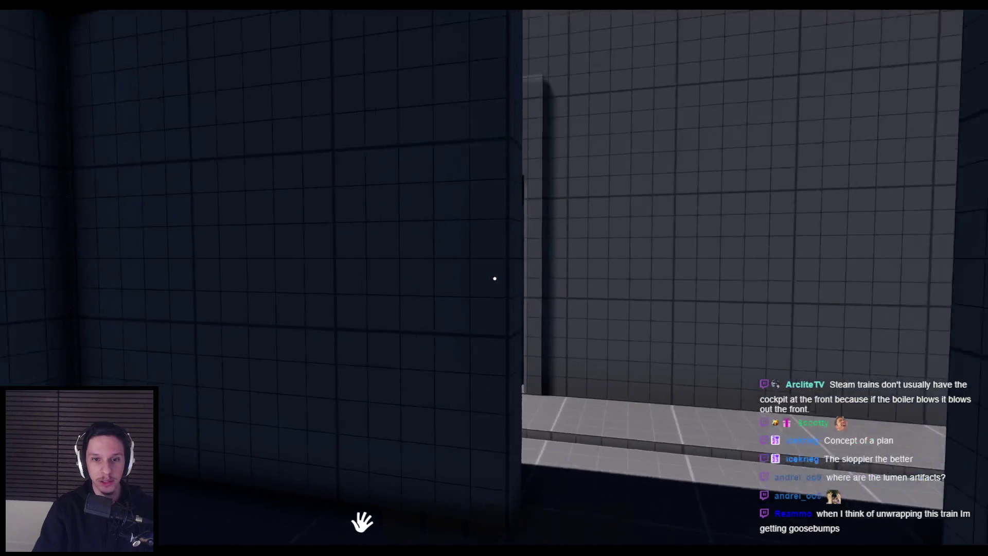
{"action": "key", "text": "w"}
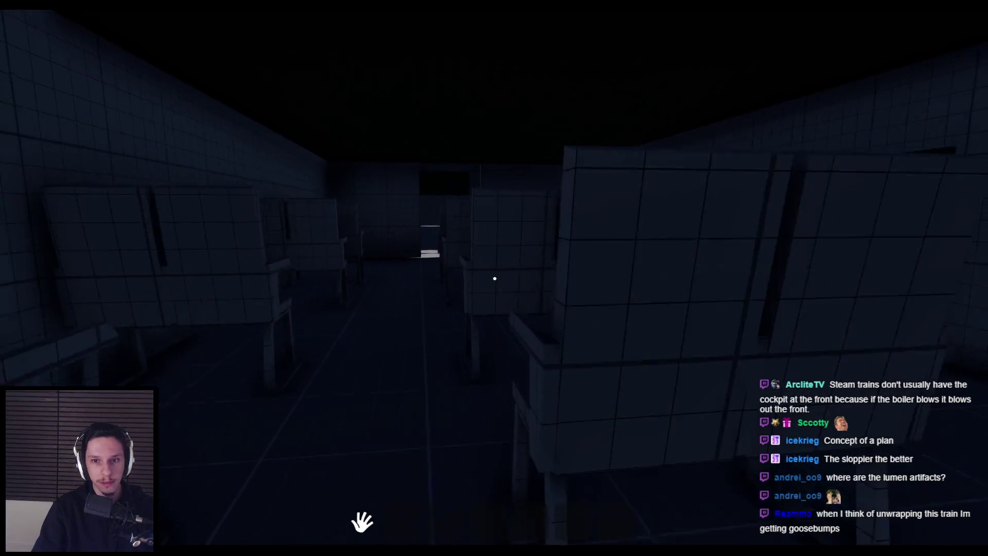
{"action": "key", "text": "w"}
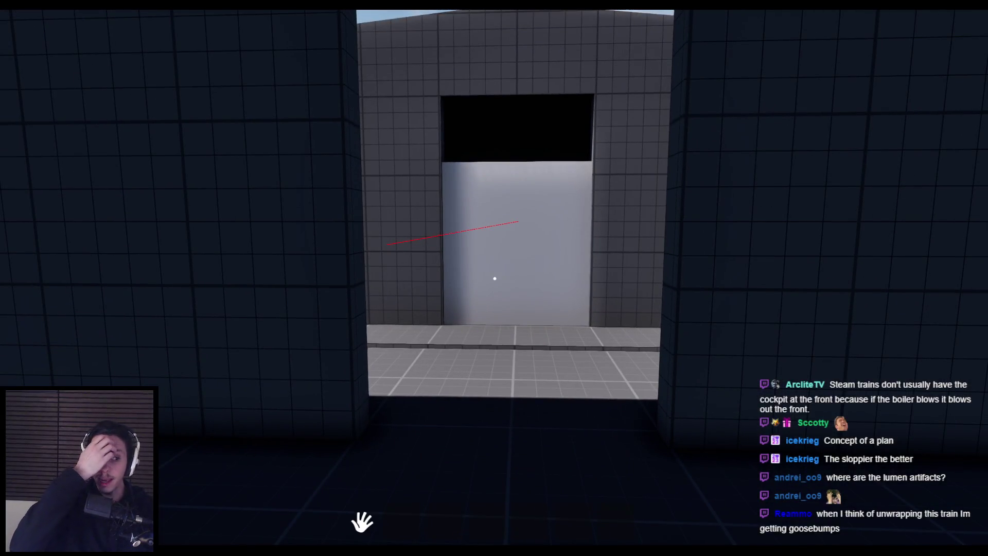
Walk through the cabin door into the dark room, approach the grey door and look around
{"action": "key", "text": "w"}
{"action": "key", "text": "w"}
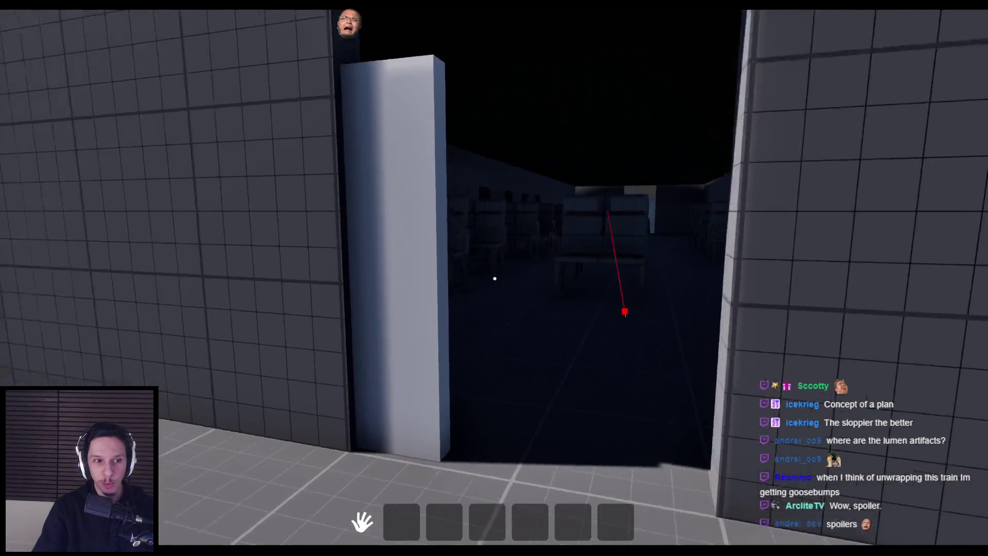
{"action": "key", "text": "w"}
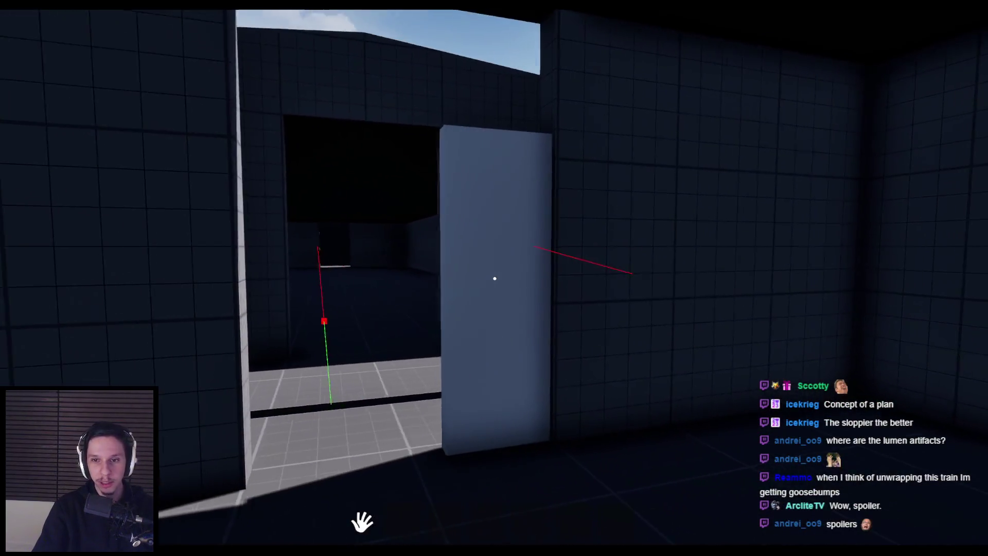
{"action": "key", "text": "w"}
{"action": "key", "text": "s"}
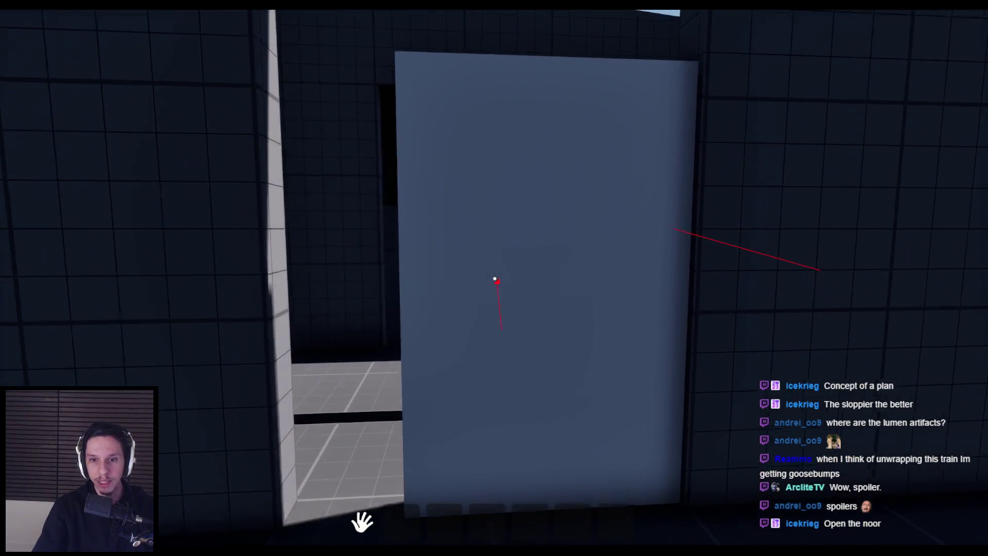
{"action": "key", "text": "d"}
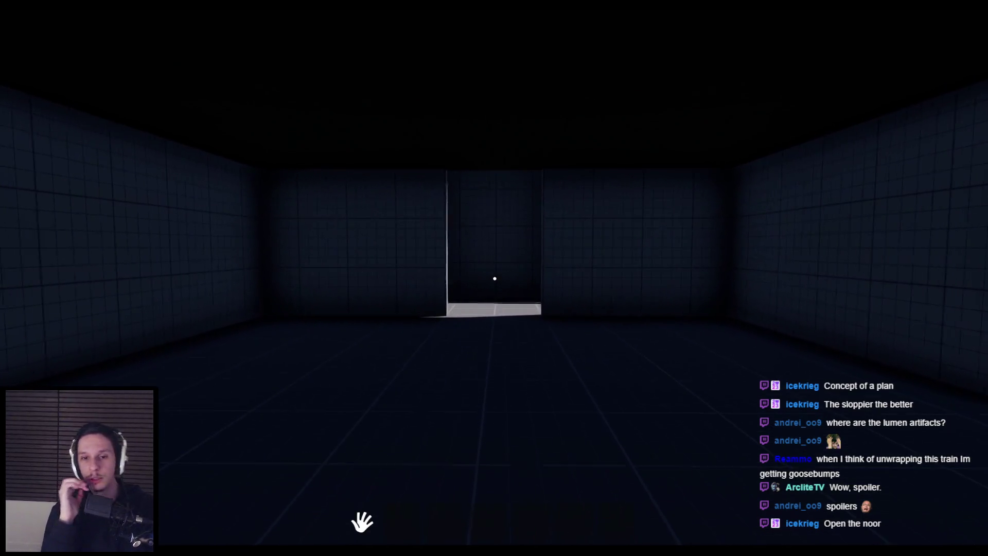
Continue through the bright doorway and down the corridors to the lit doorway, then stop playing
{"action": "key", "text": "w"}
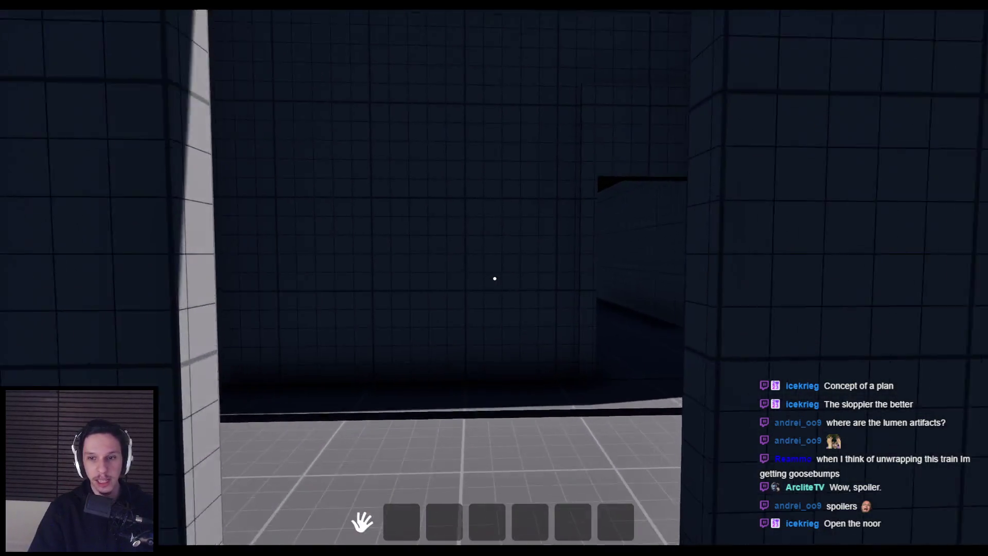
{"action": "key", "text": "w"}
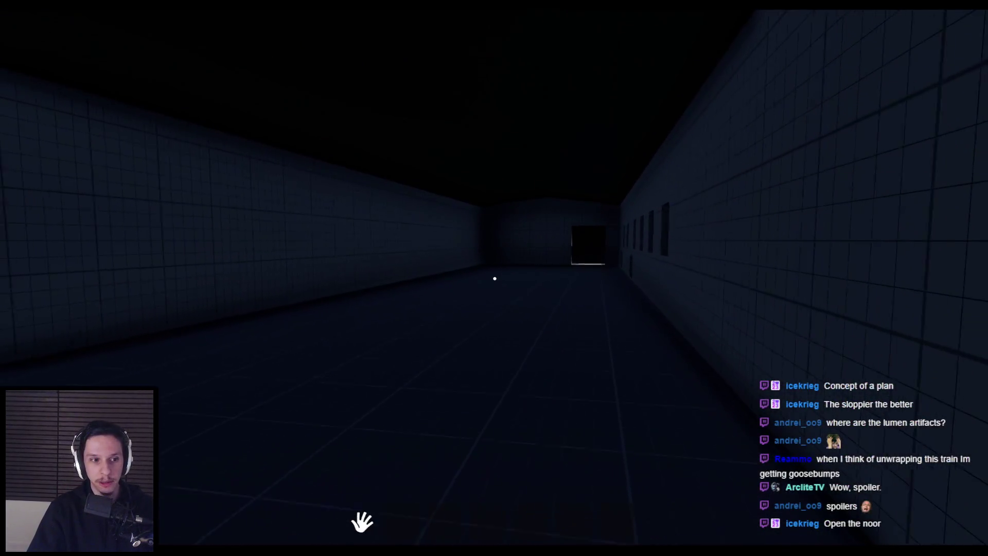
{"action": "key", "text": "w"}
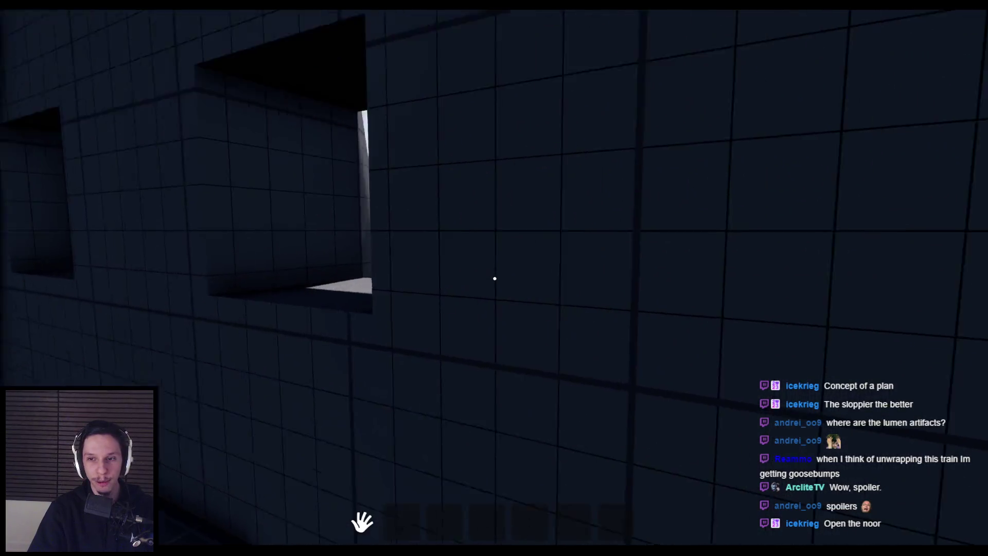
{"action": "key", "text": "w"}
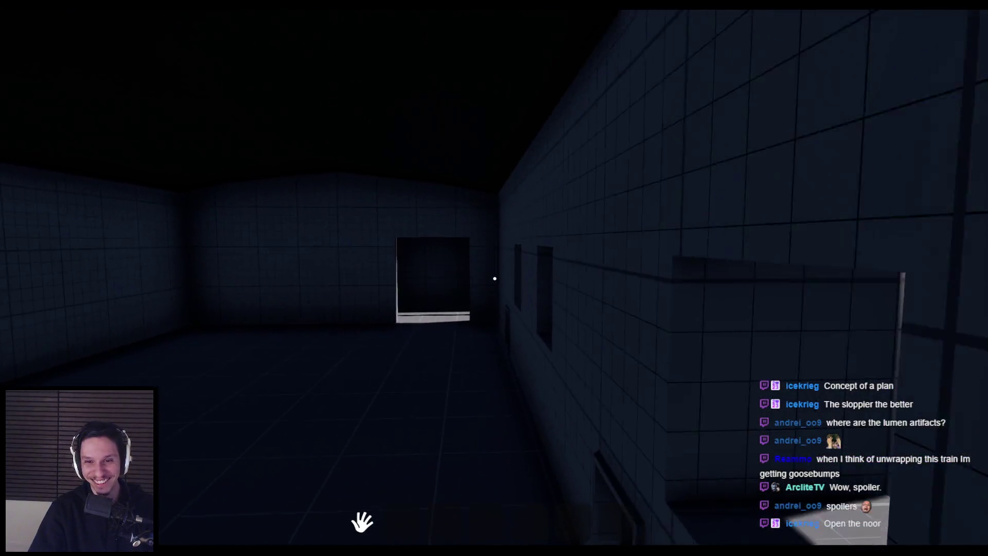
{"action": "key", "text": "w"}
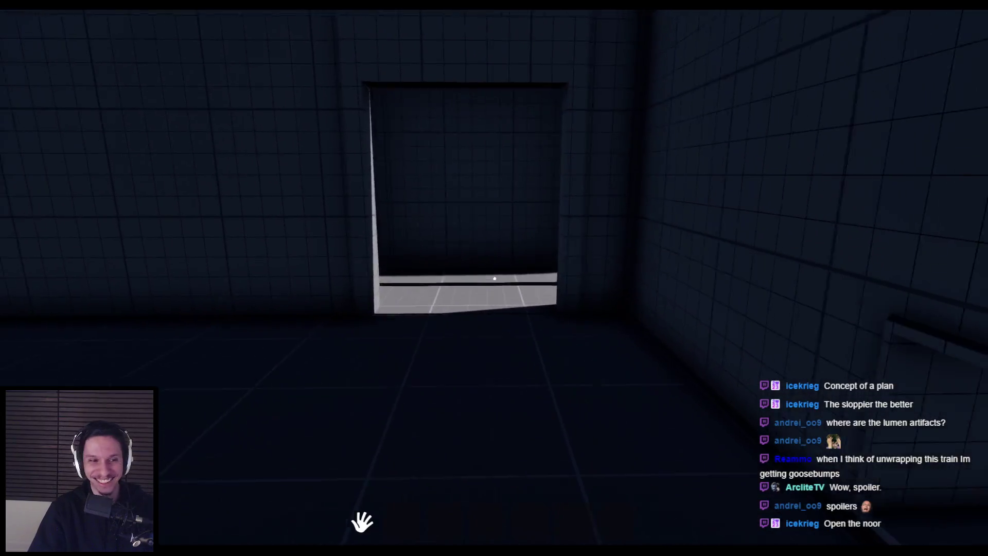
{"action": "key", "text": "w"}
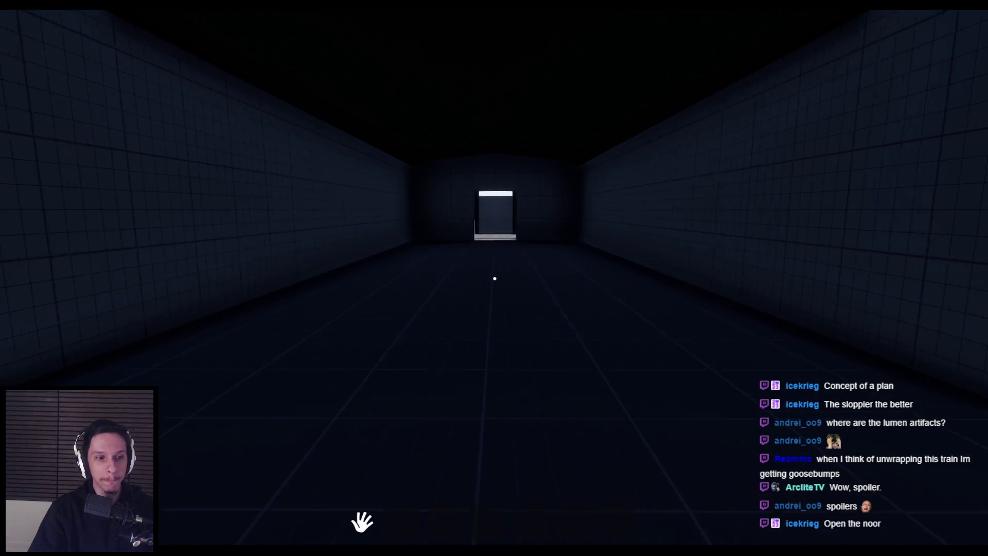
{"action": "key", "text": "w"}
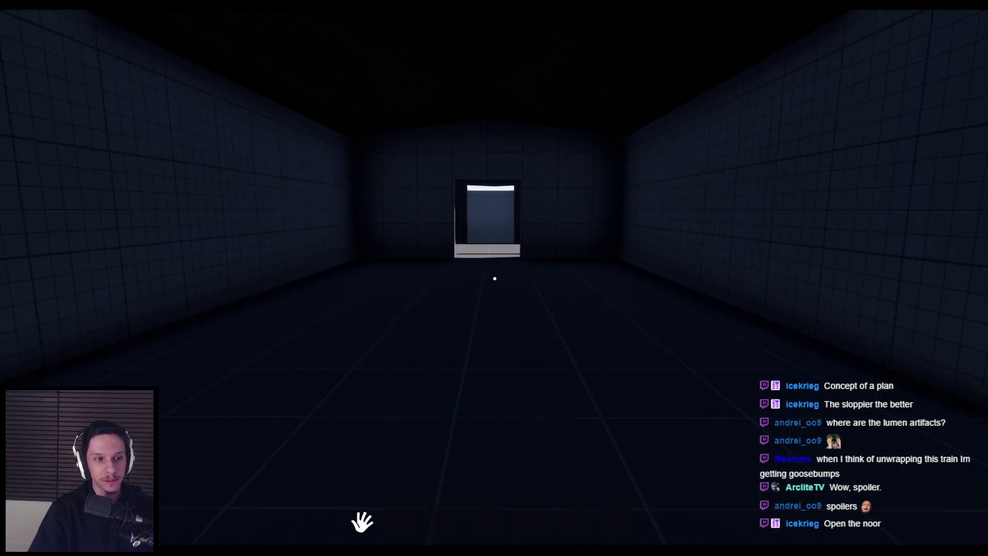
{"action": "key", "text": "Escape"}
Frame the train's front car, capture nearly the whole viewport and save it as Screenshot_2.png
{"action": "right_click_drag", "start_coordinate": [337, 271], "coordinate": [337, 271]}
{"action": "right_click_drag", "start_coordinate": [424, 260], "coordinate": [469, 285]}
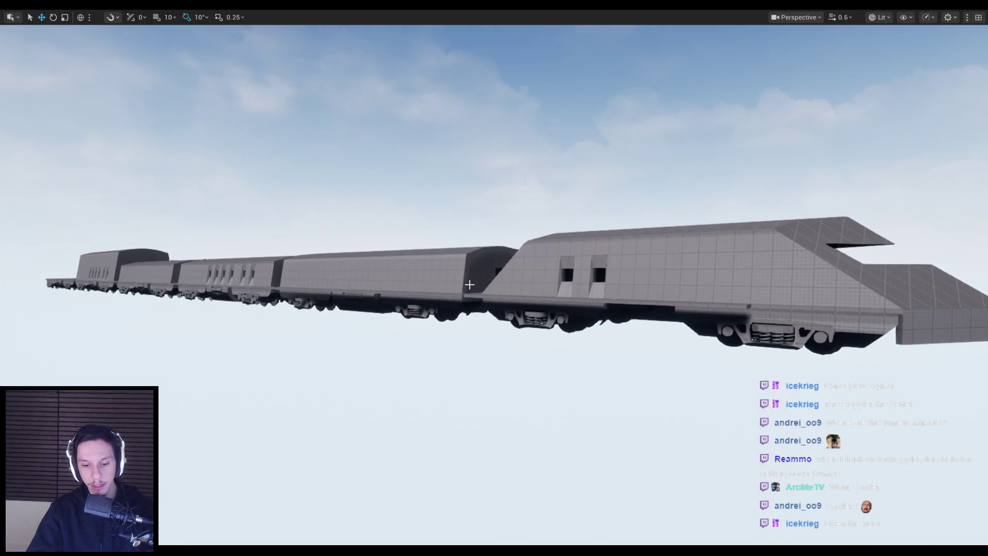
{"action": "key", "text": "Print"}
{"action": "mouse_move", "coordinate": [87, 94]}
{"action": "left_mouse_down"}
{"action": "mouse_move", "coordinate": [934, 469]}
{"action": "mouse_move", "coordinate": [982, 531]}
{"action": "left_mouse_up"}
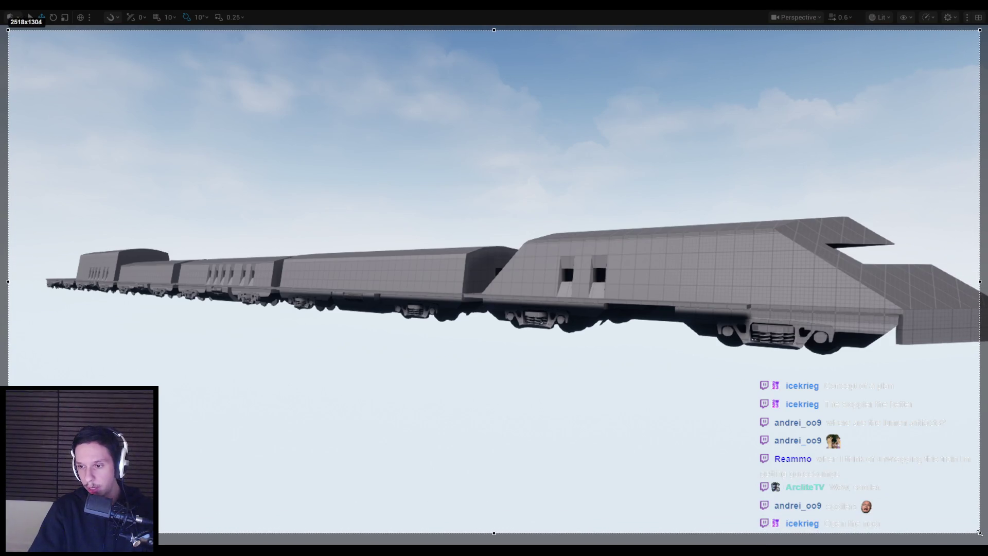
{"action": "key", "text": "ctrl+s"}
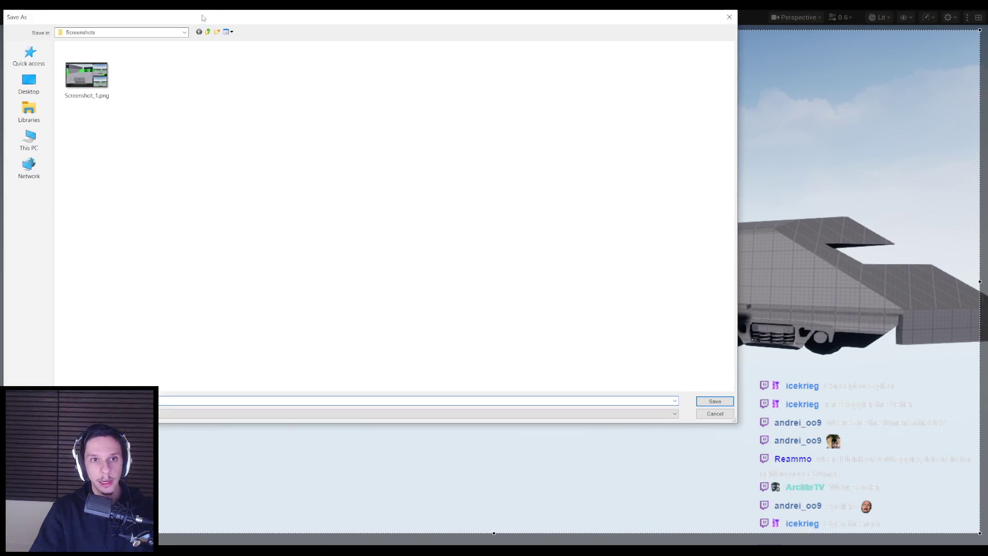
{"action": "left_click_drag", "start_coordinate": [204, 16], "coordinate": [255, 75]}
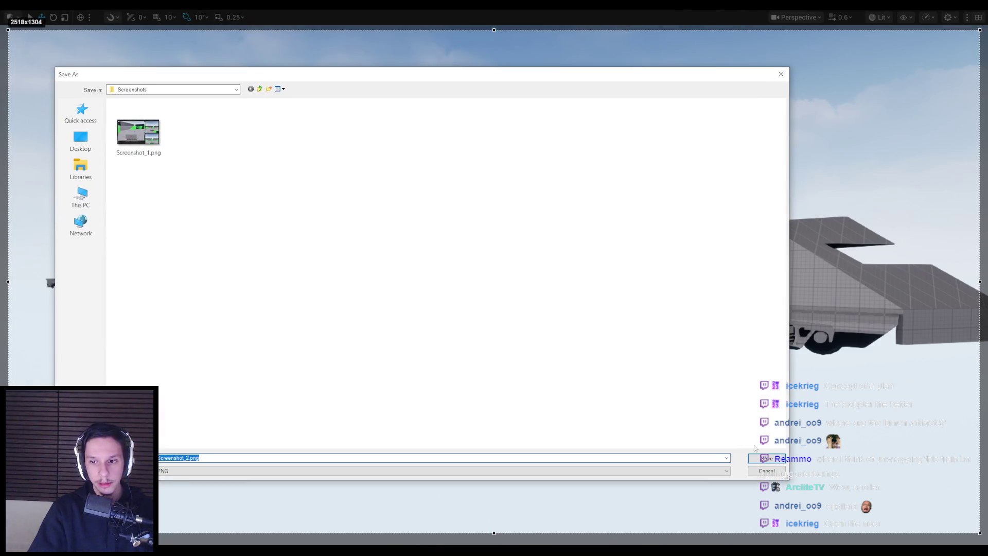
{"action": "left_click", "coordinate": [766, 458]}
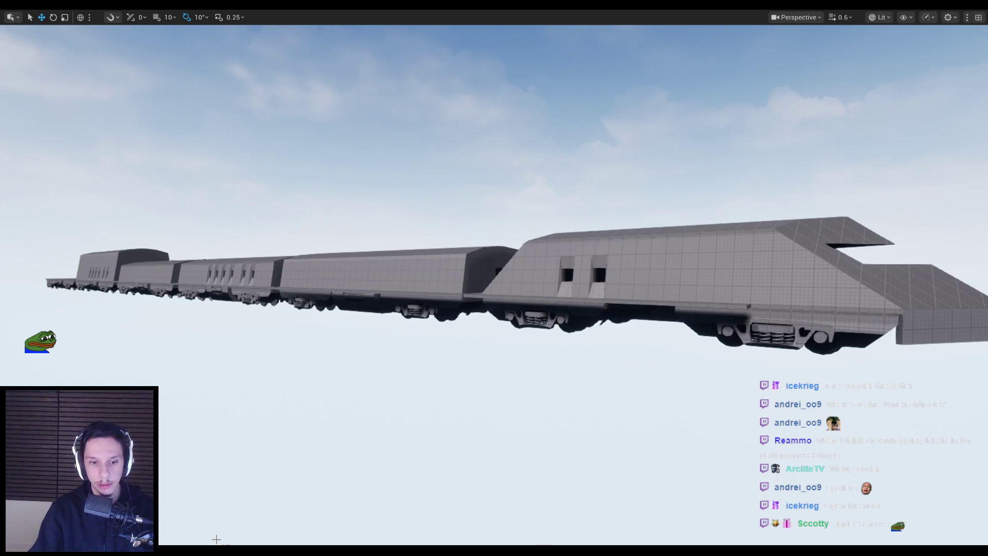
Angle the camera along the coupled cabins, then cycle through Blender and PureRef toward Notion
{"action": "key", "text": "alt+Tab"}
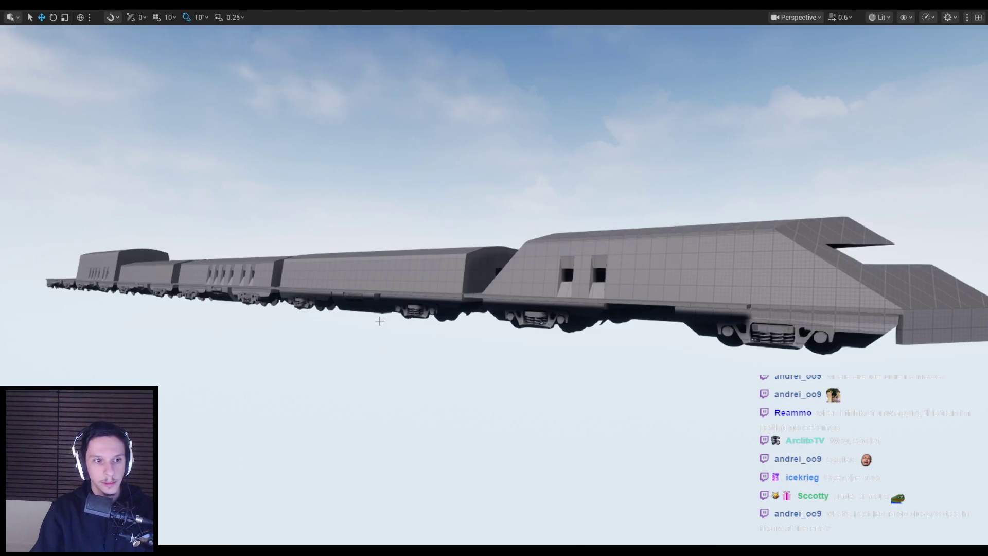
{"action": "mouse_move", "coordinate": [381, 321]}
{"action": "right_mouse_down"}
{"action": "mouse_move", "coordinate": [329, 321]}
{"action": "mouse_move", "coordinate": [335, 396]}
{"action": "mouse_move", "coordinate": [334, 329]}
{"action": "mouse_move", "coordinate": [278, 334]}
{"action": "mouse_move", "coordinate": [316, 320]}
{"action": "mouse_move", "coordinate": [288, 329]}
{"action": "mouse_move", "coordinate": [293, 316]}
{"action": "mouse_move", "coordinate": [355, 327]}
{"action": "mouse_move", "coordinate": [358, 293]}
{"action": "mouse_move", "coordinate": [382, 323]}
{"action": "right_mouse_up"}
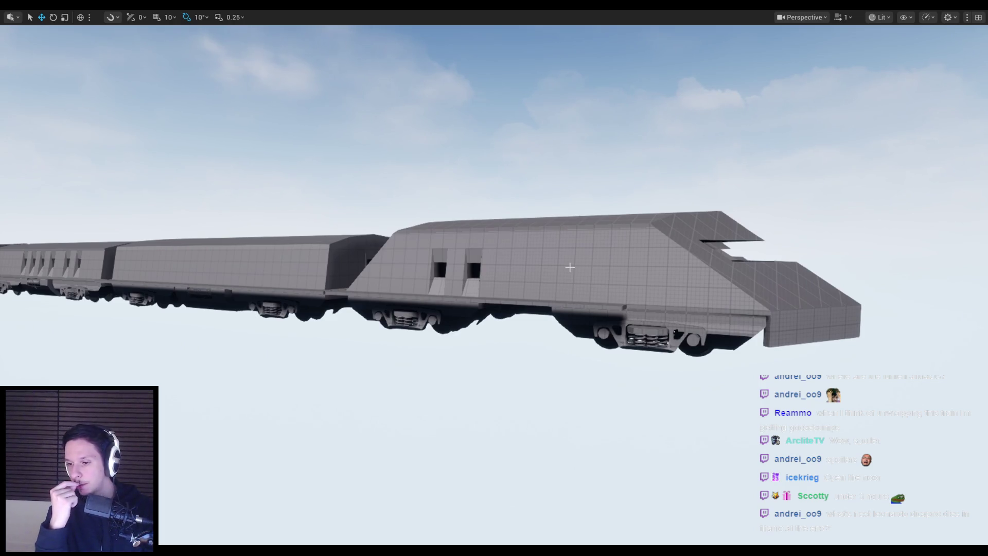
{"action": "key", "text": "alt+Tab"}
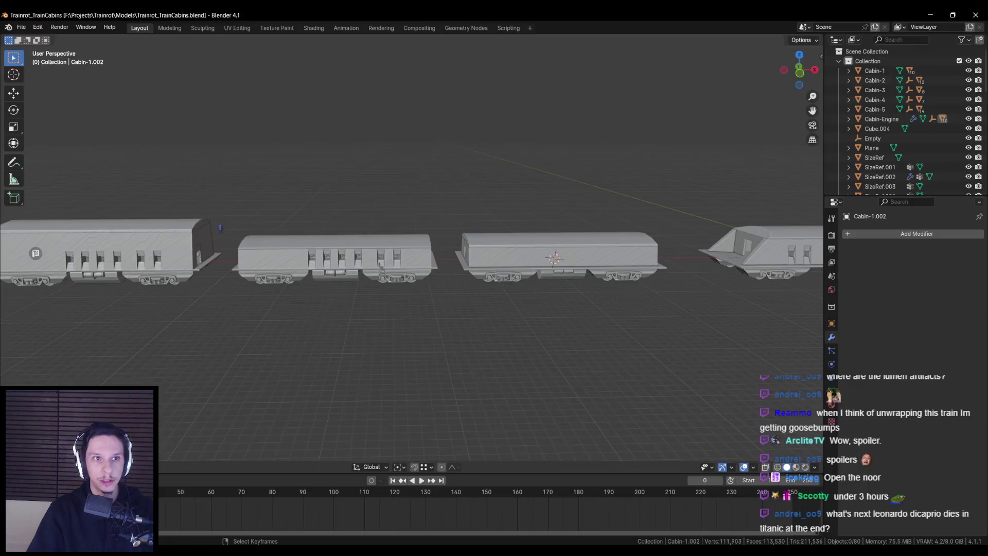
{"action": "key", "text": "alt+Tab"}
{"action": "key", "text": "alt+Tab"}
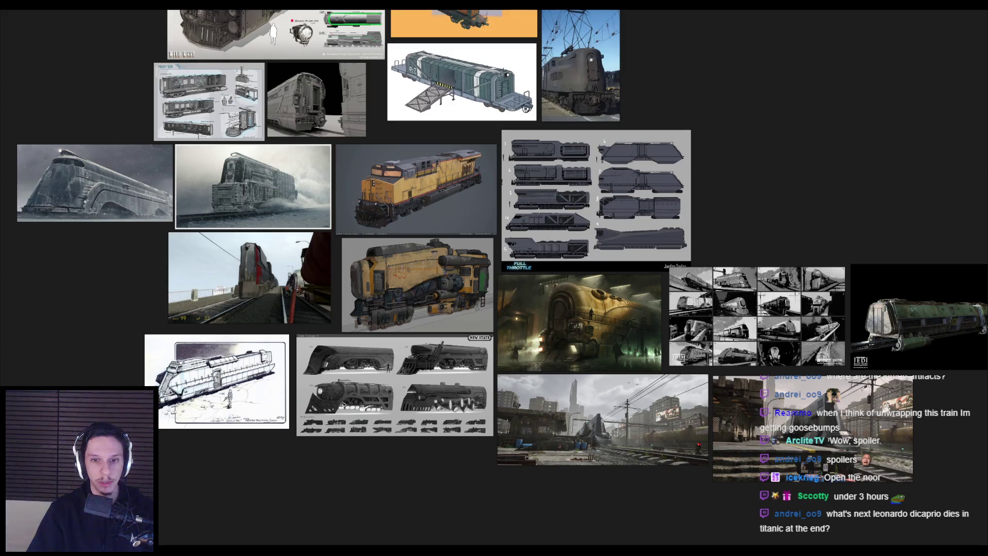
{"action": "key", "text": "alt+Tab"}
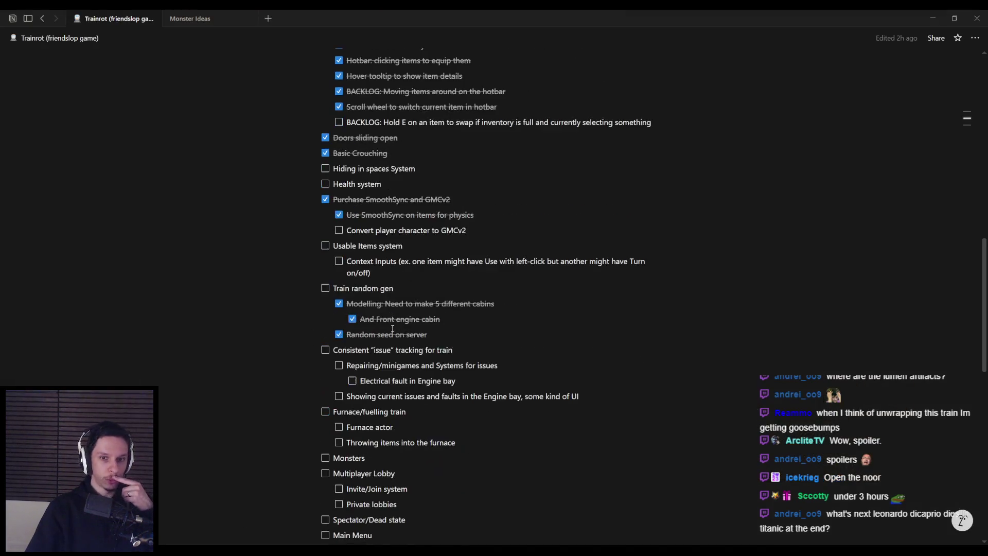
{"action": "scroll", "coordinate": [392, 328], "scroll_direction": "down", "scroll_amount": 1}
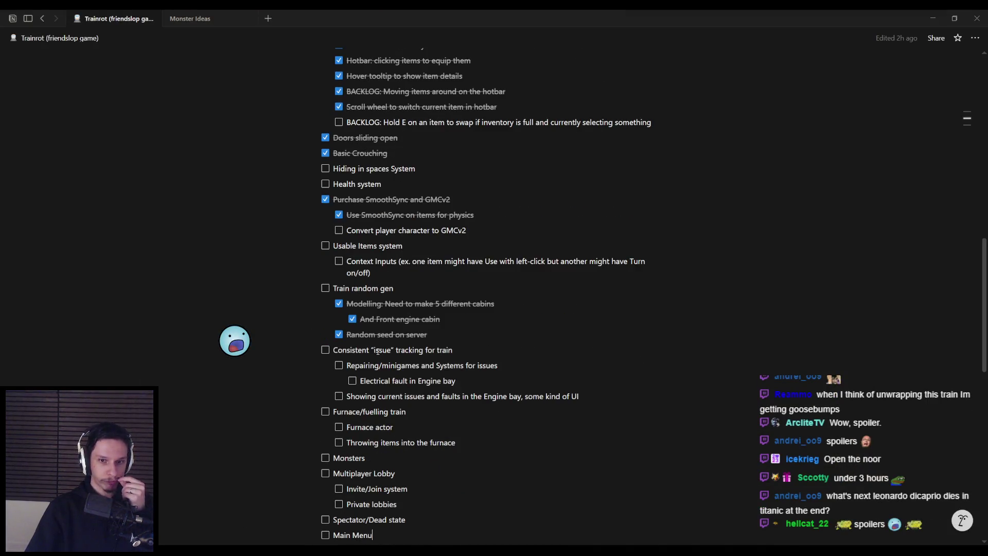
{"action": "scroll", "coordinate": [378, 351], "scroll_direction": "up", "scroll_amount": 1}
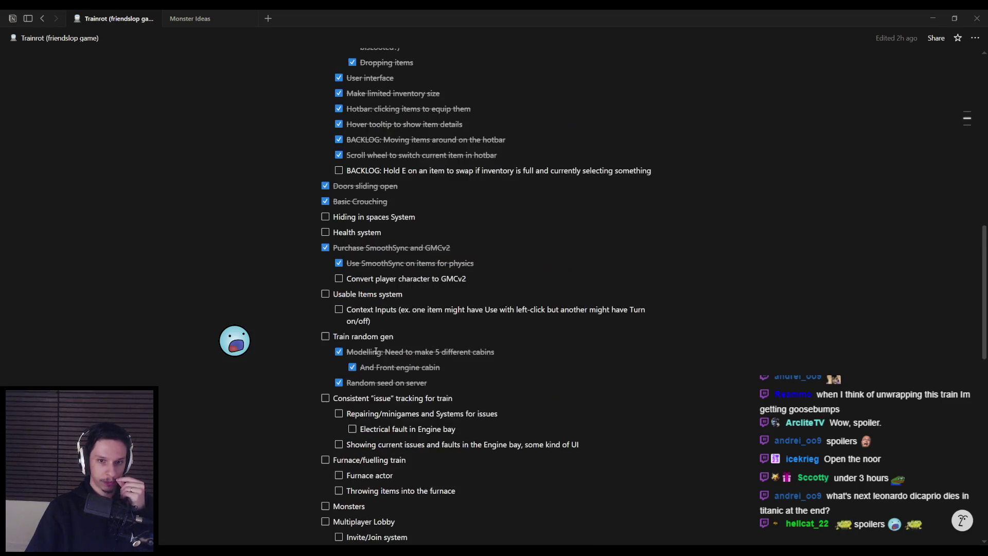
{"action": "scroll", "coordinate": [372, 350], "scroll_direction": "down", "scroll_amount": 1}
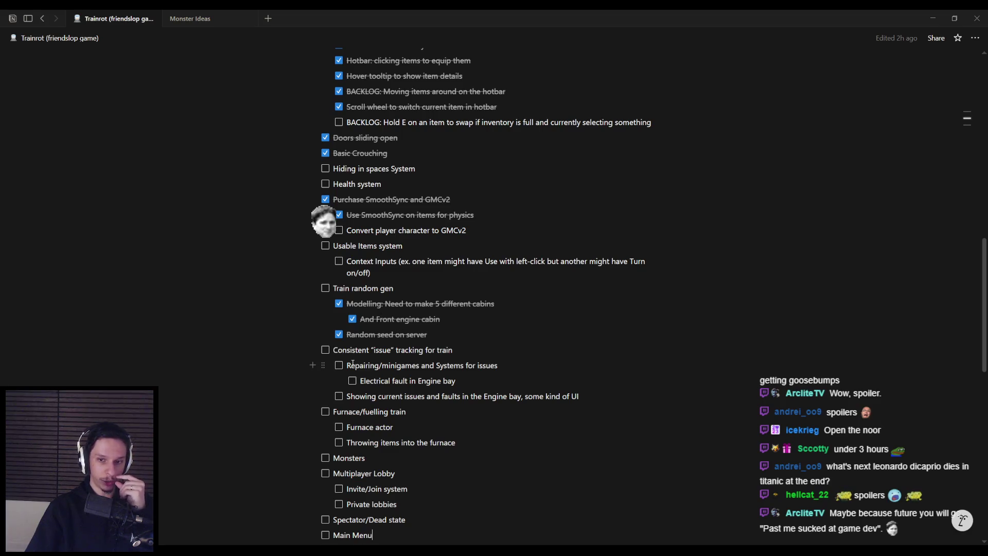
{"action": "scroll", "coordinate": [352, 363], "scroll_direction": "down", "scroll_amount": 1}
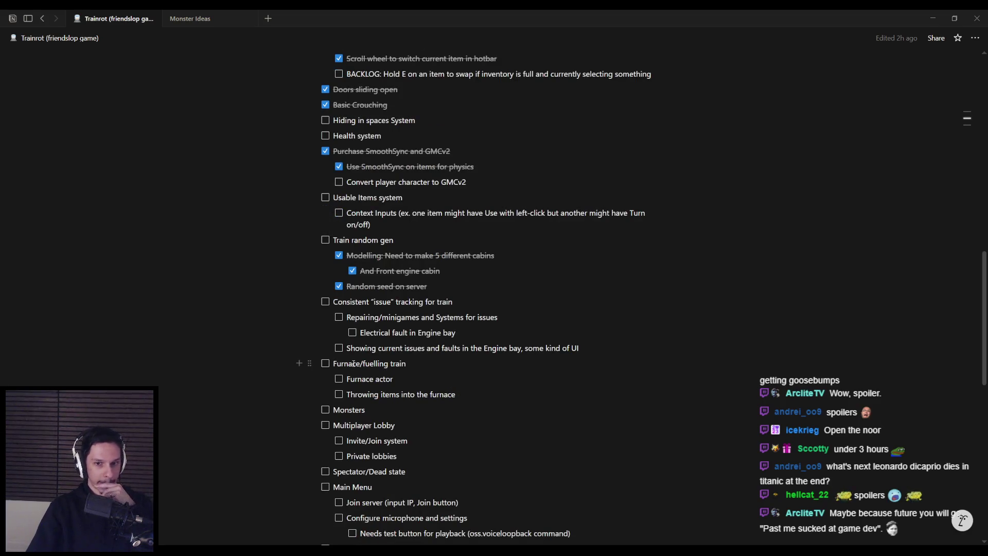